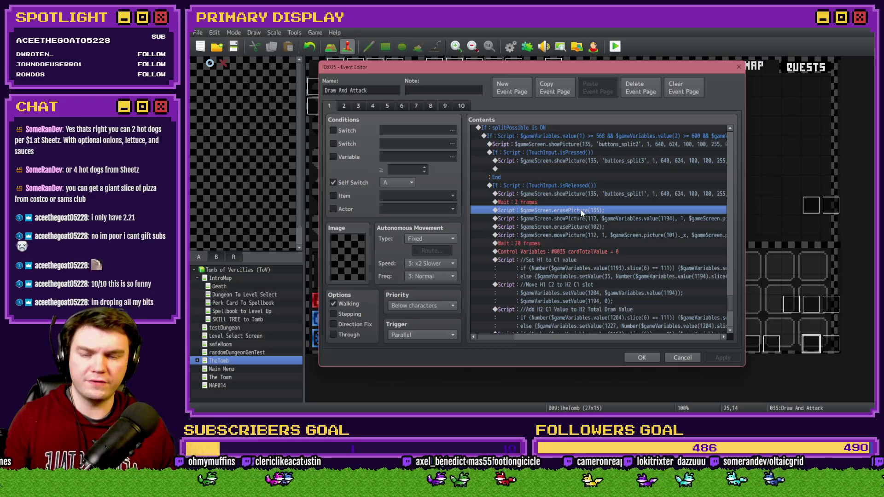
- Browse the Draw And Attack event's pages from page 3 through page 10
left_click(358, 106)
left_click(373, 106)
left_click(387, 106)
left_click(402, 106)
left_click(415, 107)
left_click(431, 107)
left_click(445, 107)
left_click(460, 106)
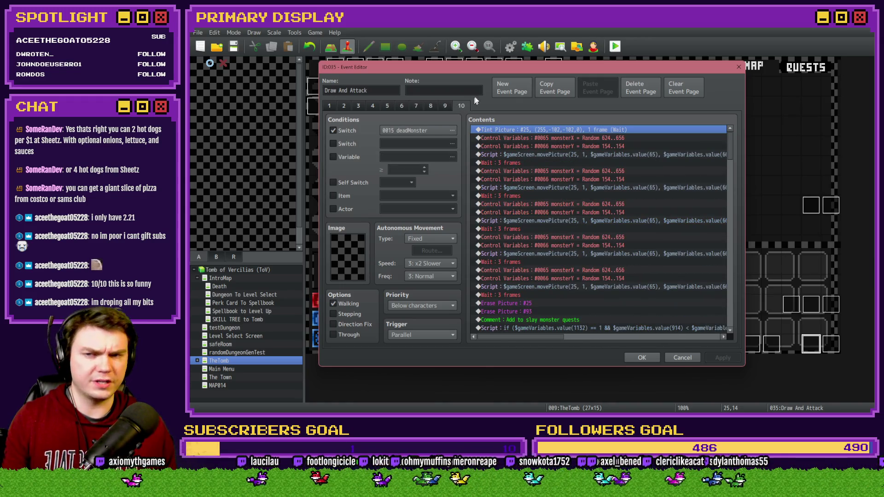
- Add an 11th page conditioned on switch 0023 savingThrow-Monster and save the event
left_click(511, 88)
left_click(395, 132)
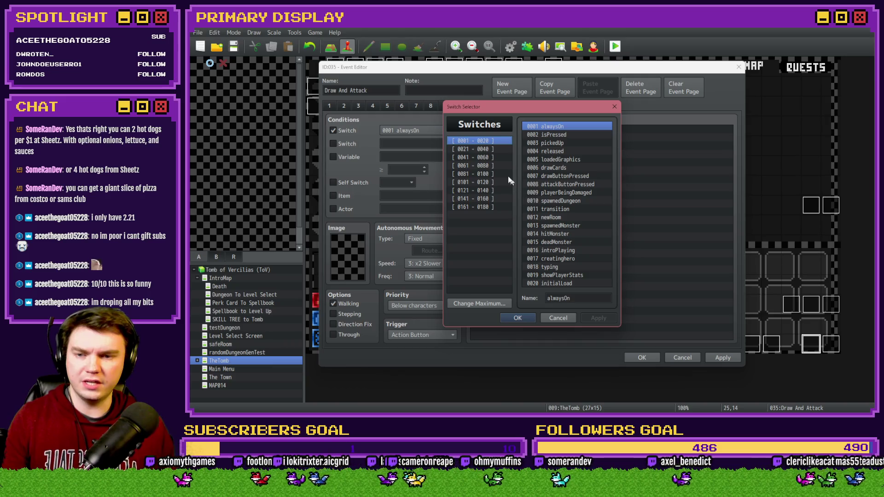
left_click(501, 149)
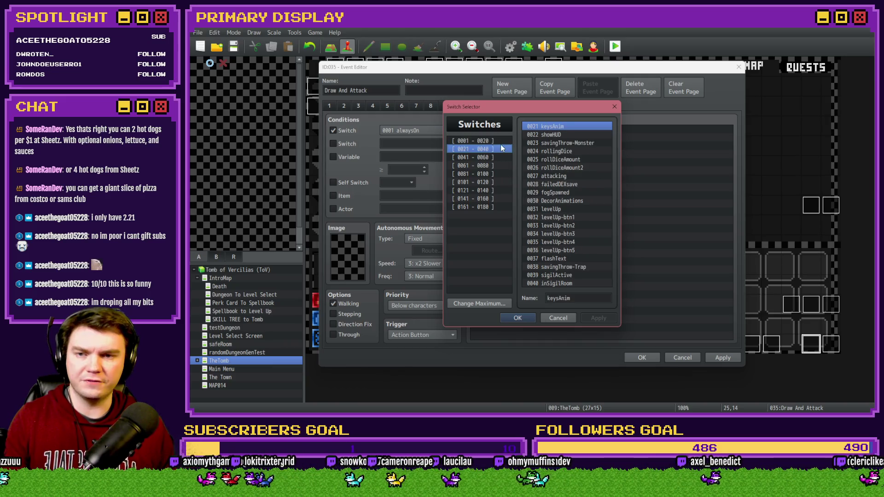
left_click(551, 144)
double_click(550, 143)
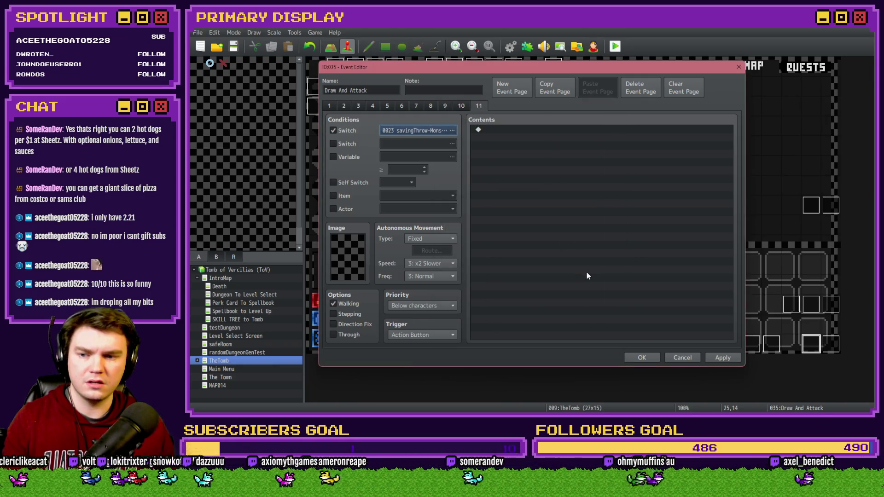
left_click(642, 359)
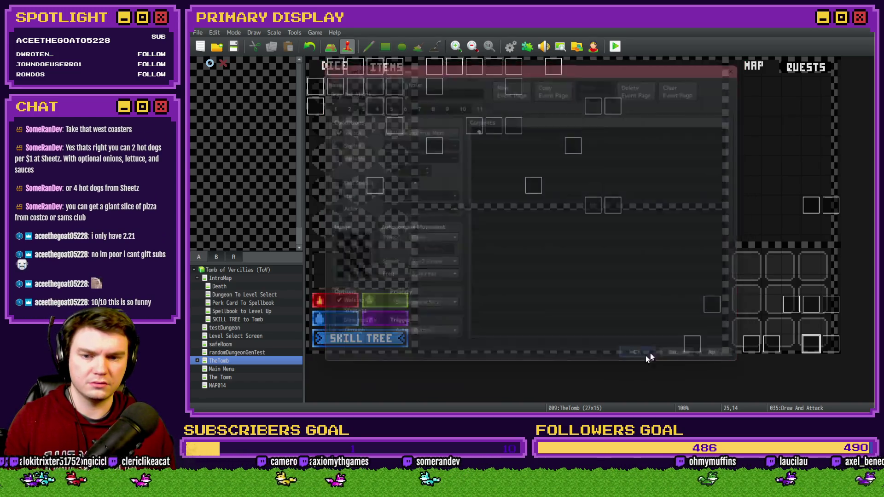
- Check the Monster Draw event without changes, then switch to the playtest's debug switch list
double_click(831, 344)
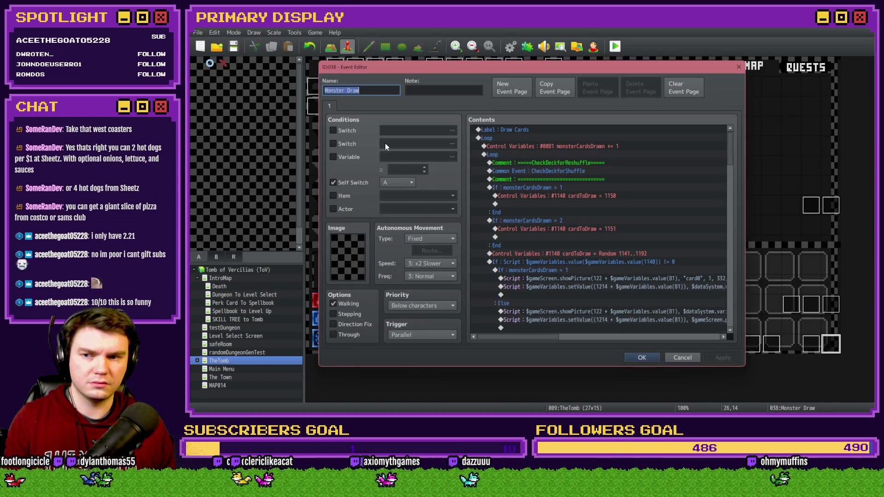
key("Escape")
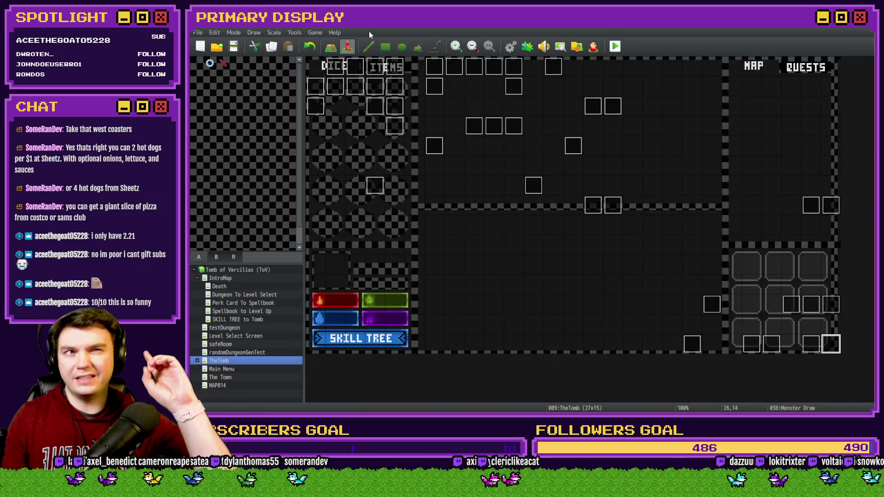
key("alt+Tab")
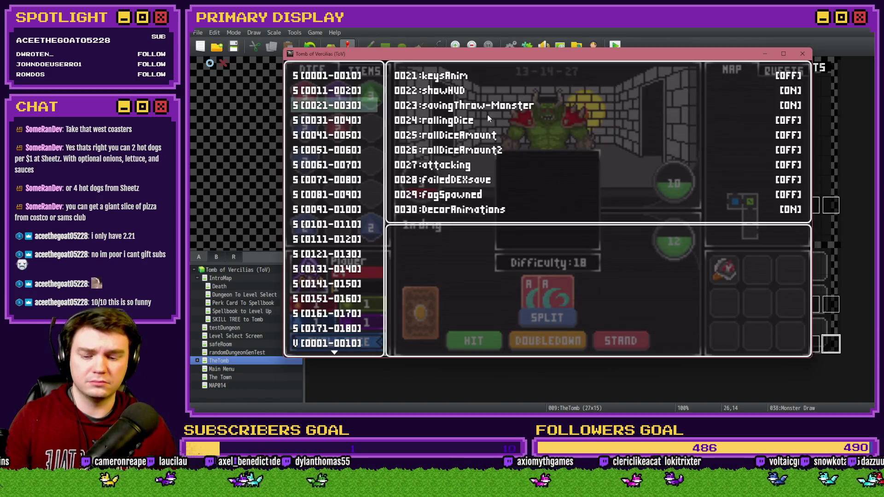
- Close the debug switch list and focus the game at the perk card screen
key("Escape")
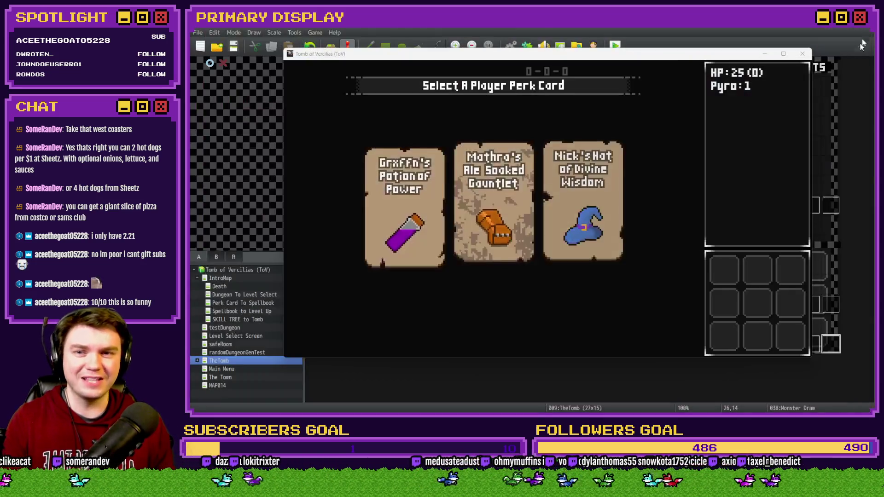
left_click(673, 56)
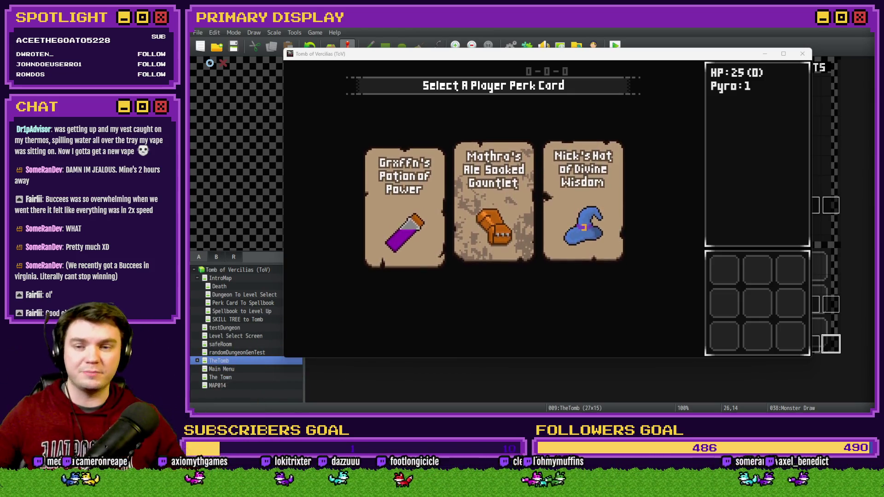
- Redraw the perk card offer twice, then take Mathra's Ale Soaked Gauntlet
left_click(675, 54)
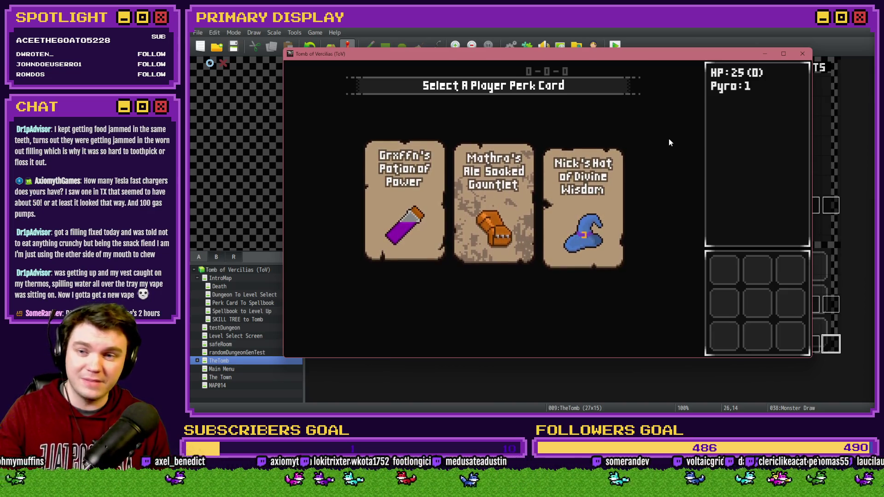
key("Return")
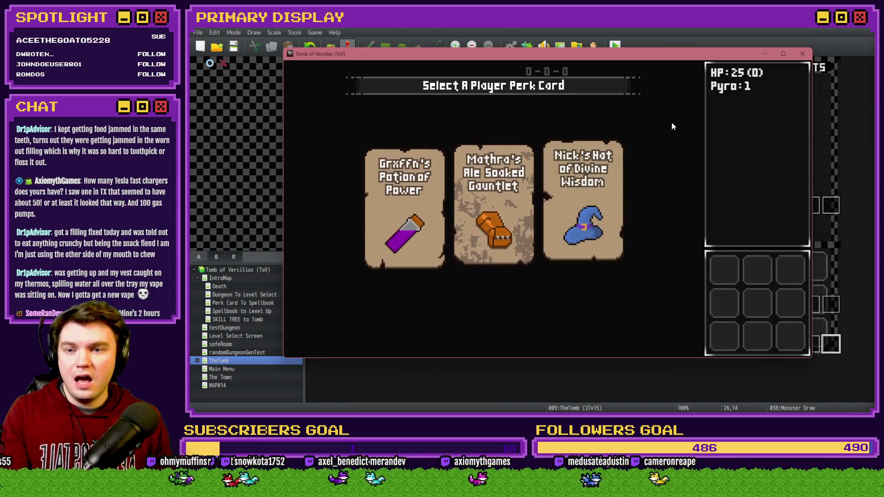
key("Return")
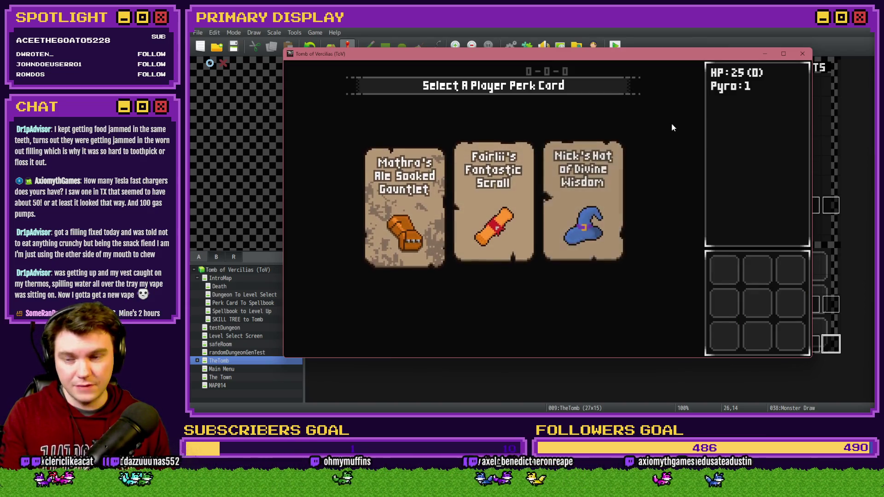
left_click(420, 179)
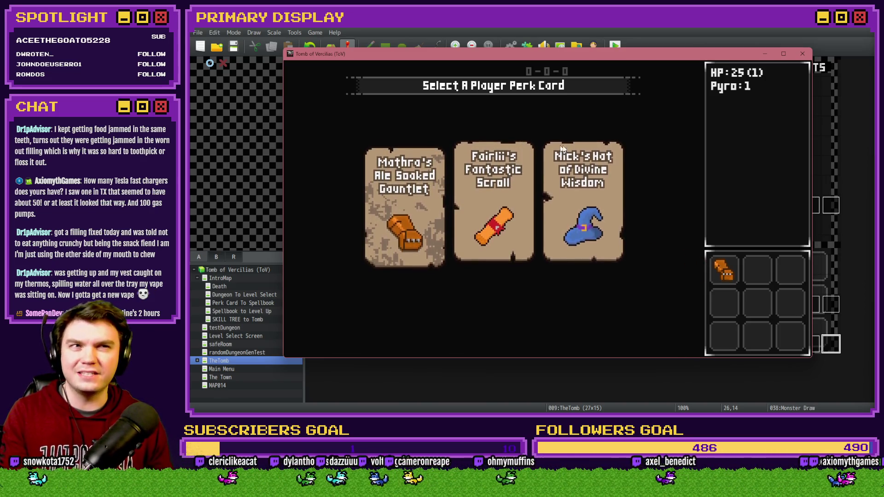
- Disarm the trap by pressing its eight lit buttons, then walk on into the skull encounter
key("Up")
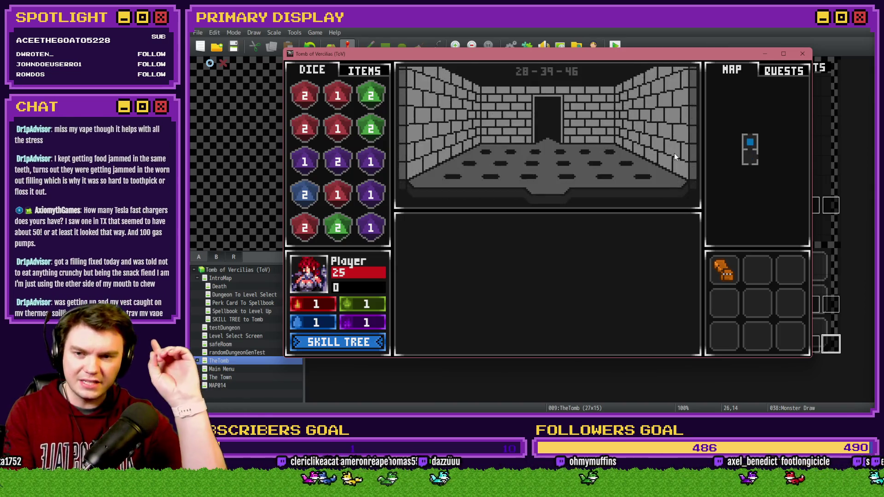
left_click(499, 173)
left_click(594, 173)
left_click(596, 244)
left_click(548, 245)
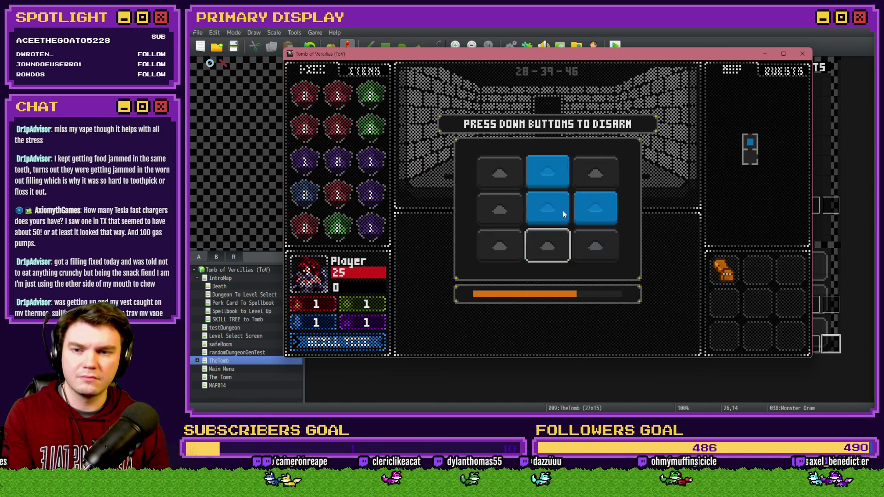
left_click(547, 172)
left_click(500, 172)
left_click(547, 207)
left_click(596, 245)
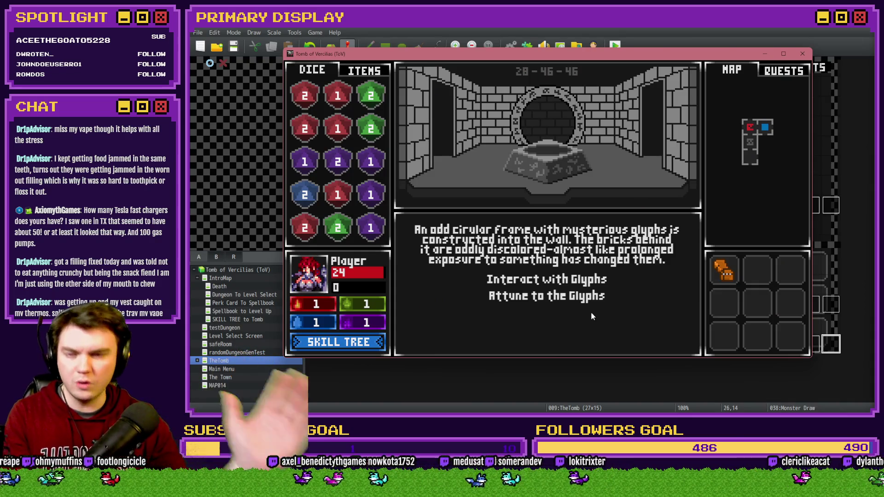
key("Up")
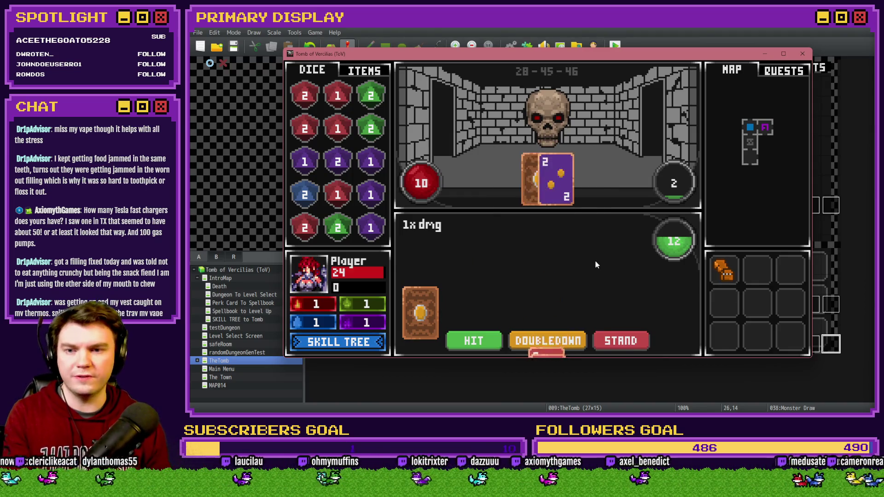
key("Up")
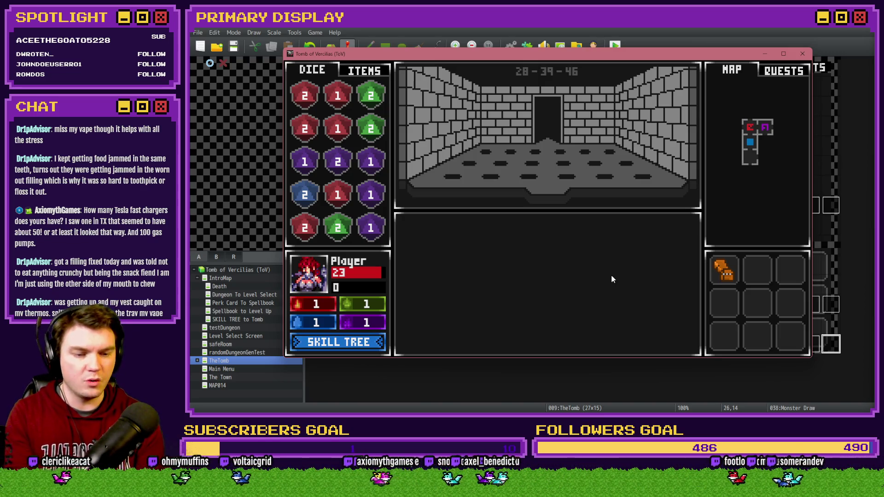
- Walk forward to the next room's skull encounter that deals a pair of Aces
key("Up")
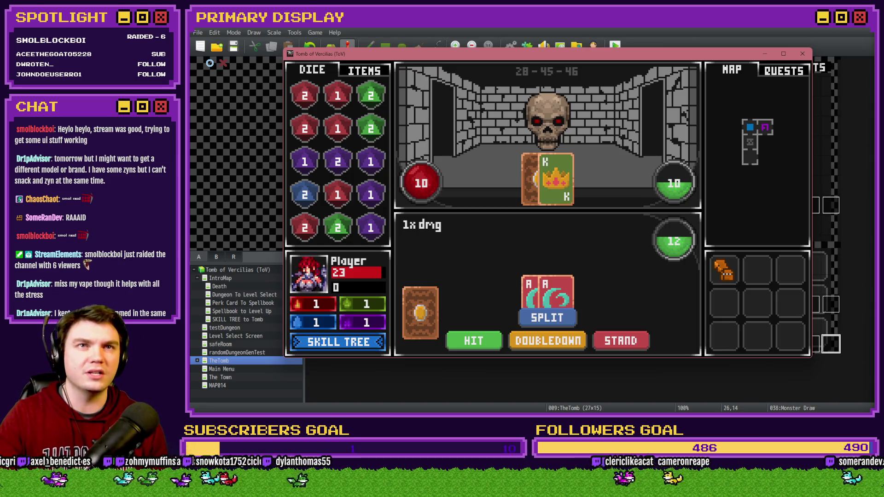
- Switch the playtest to fullscreen with F4
key("F4")
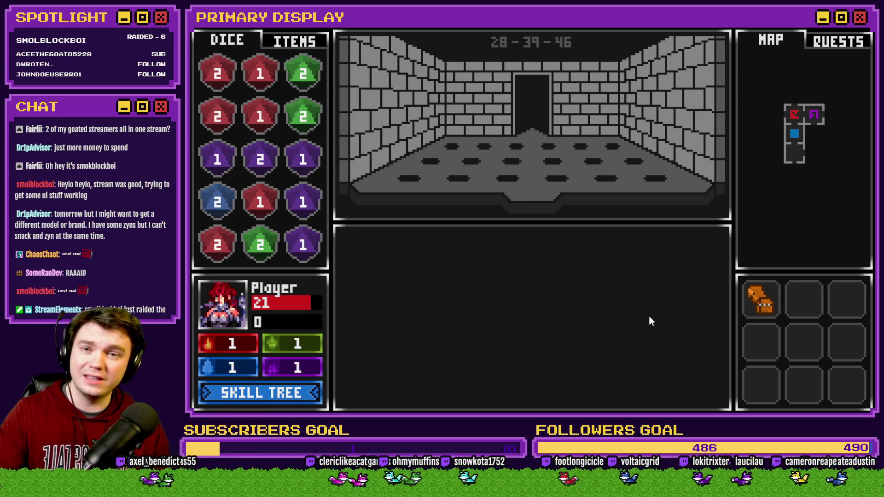
- Walk into the skull encounter, split the Aces into hands of 21 and 18, and close the playtest
key("w")
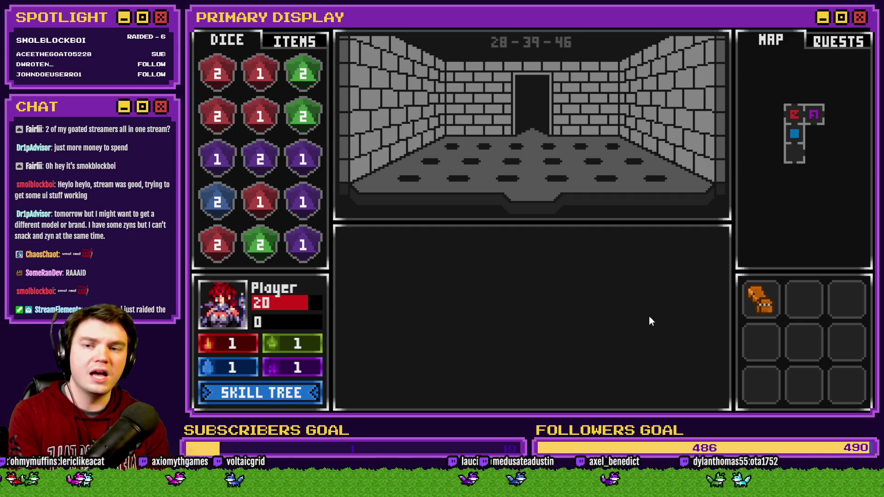
key("w")
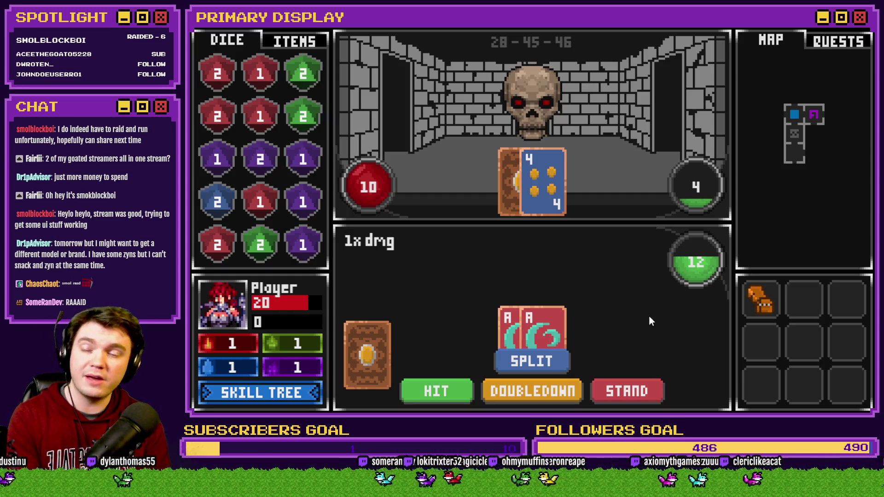
key("s")
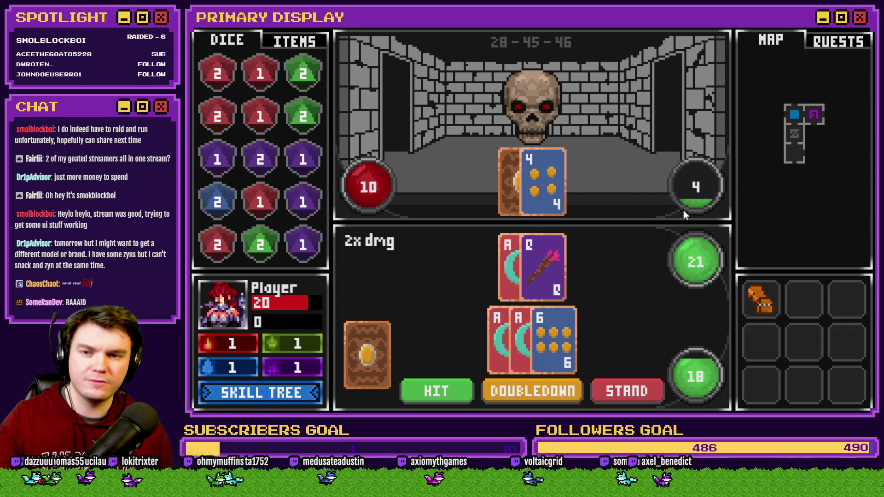
key("alt+F4")
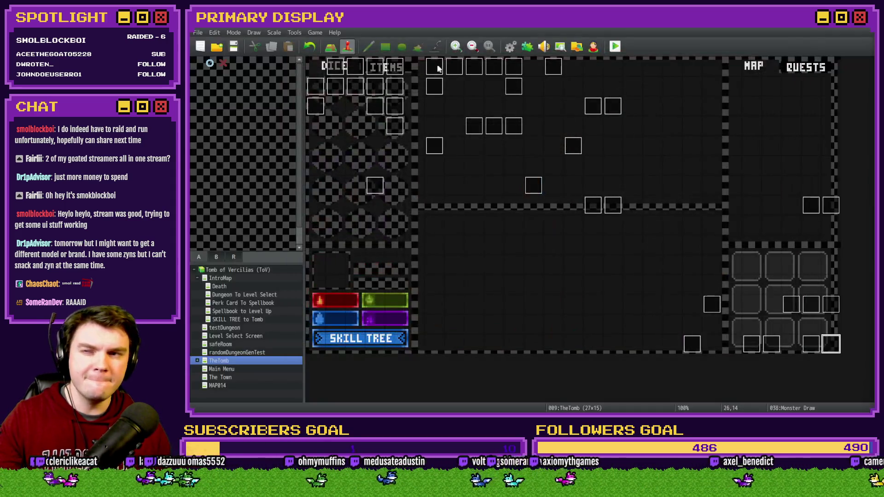
- Open the Int/Movement event and browse its pages out to page 12 and back to page 2
double_click(339, 66)
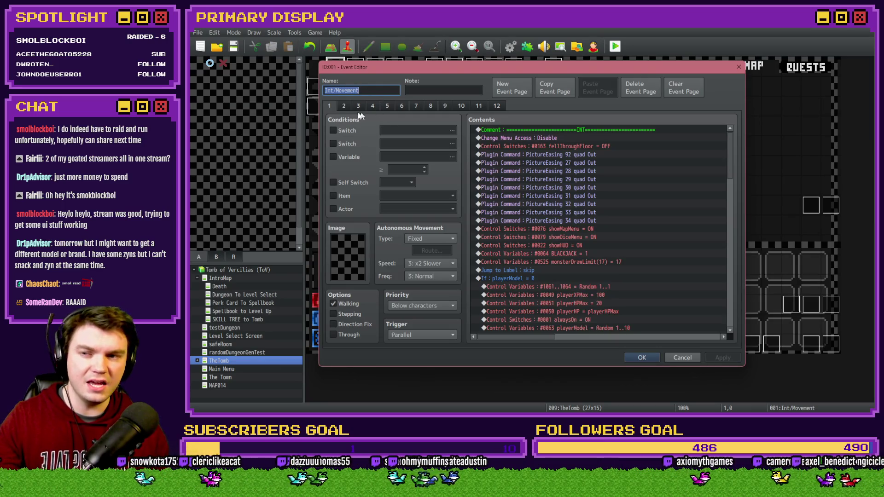
left_click(387, 106)
left_click(417, 106)
left_click(479, 106)
left_click(497, 105)
left_click(445, 105)
left_click(416, 106)
left_click(402, 106)
left_click(388, 106)
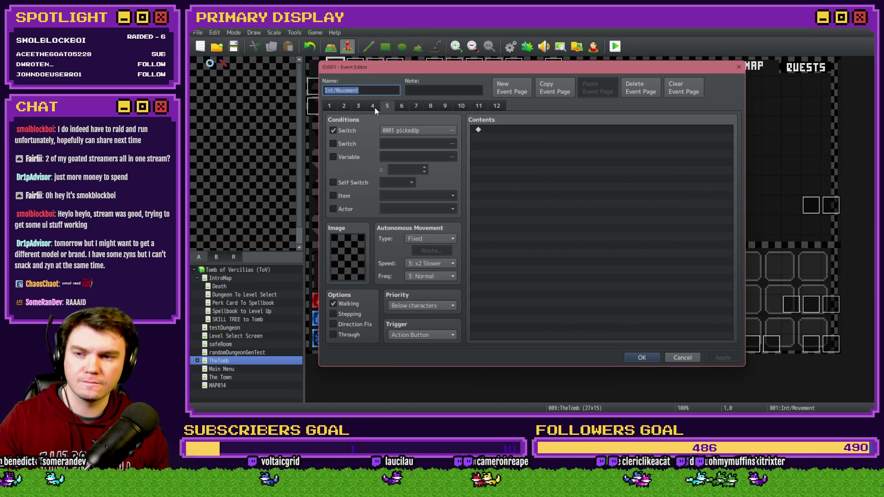
left_click(374, 108)
left_click(359, 108)
left_click(329, 107)
left_click(345, 106)
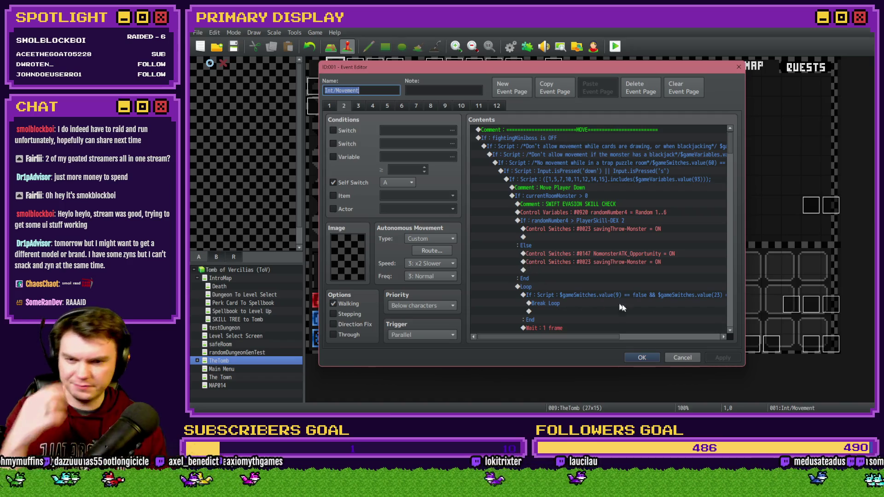
- Close the event editor, save the project and start a new playtest
left_click(642, 358)
left_click(615, 47)
left_click(509, 232)
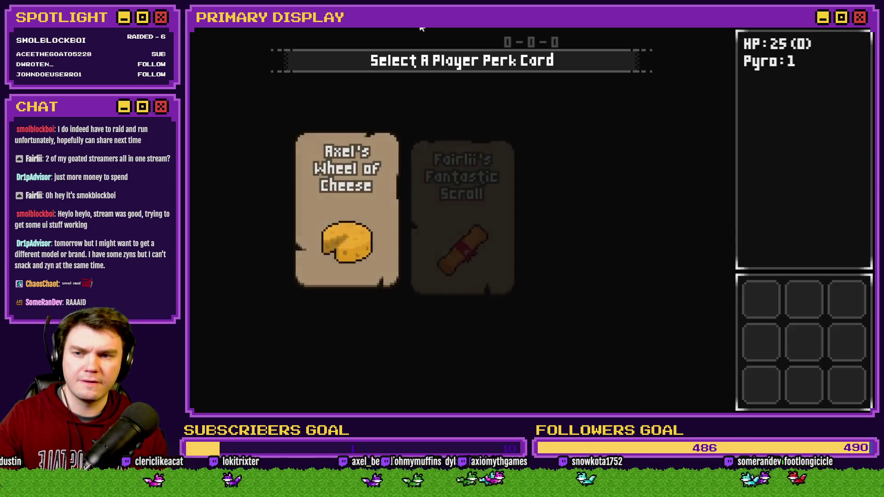
- Choose Axel's Wheel of Cheese perk card and walk into the skull encounter
left_click(347, 169)
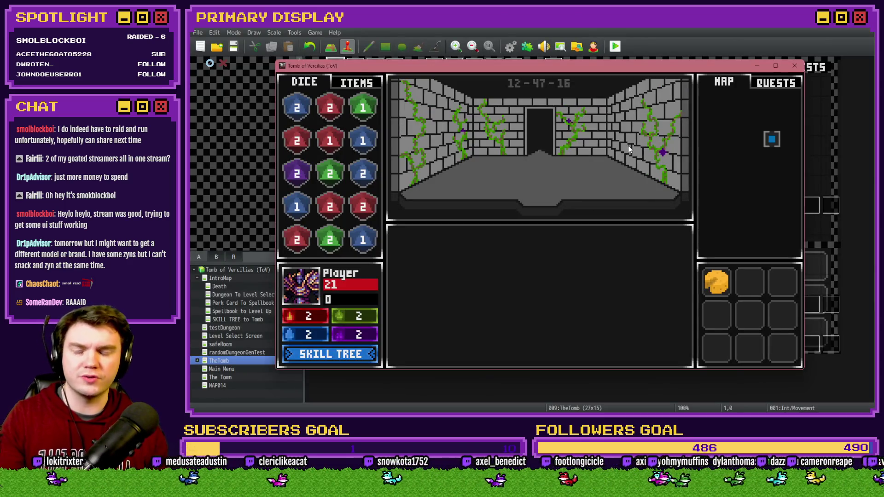
key("Up")
key("Up")
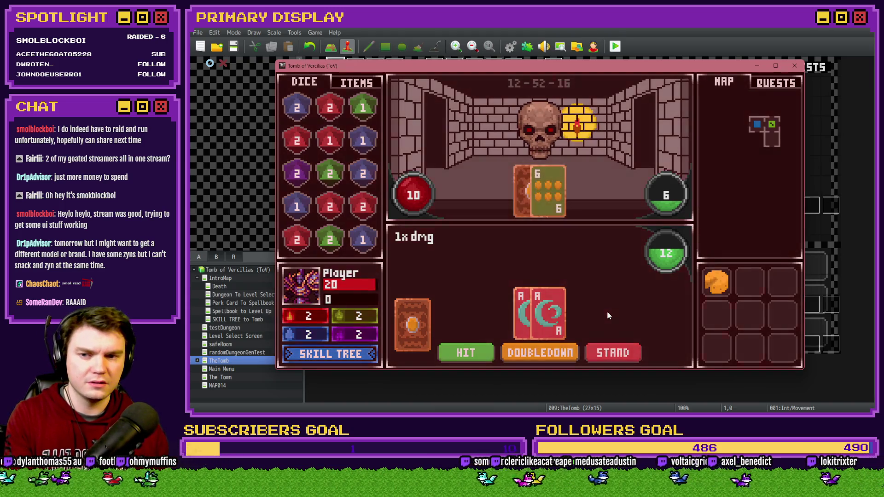
key("Up")
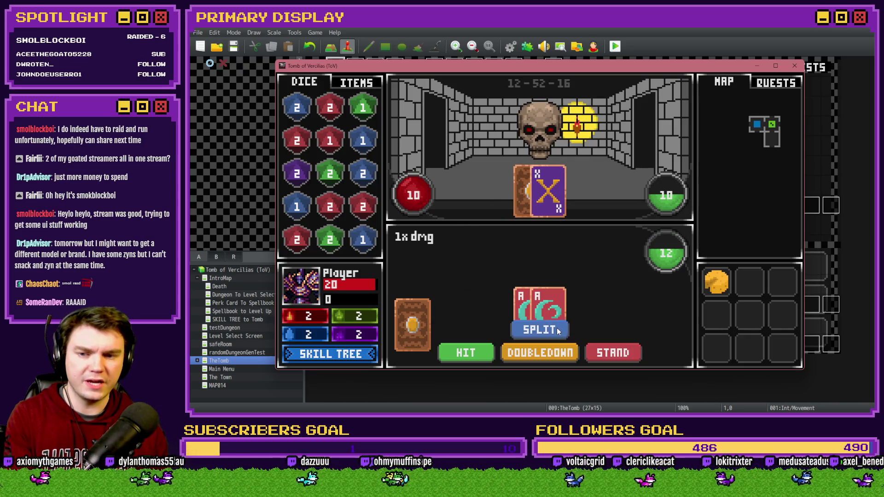
key("Return")
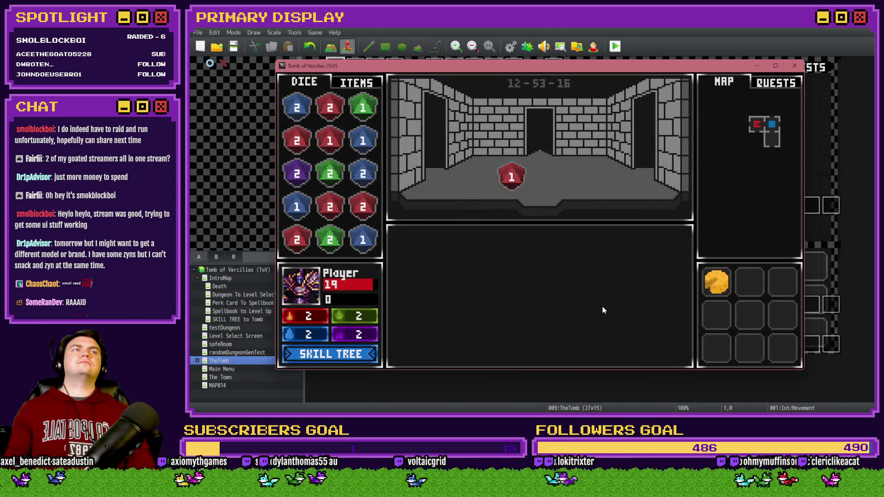
- Re-enter the skull encounter, split the pair of aces, and bring the editor back to the front
key("Up")
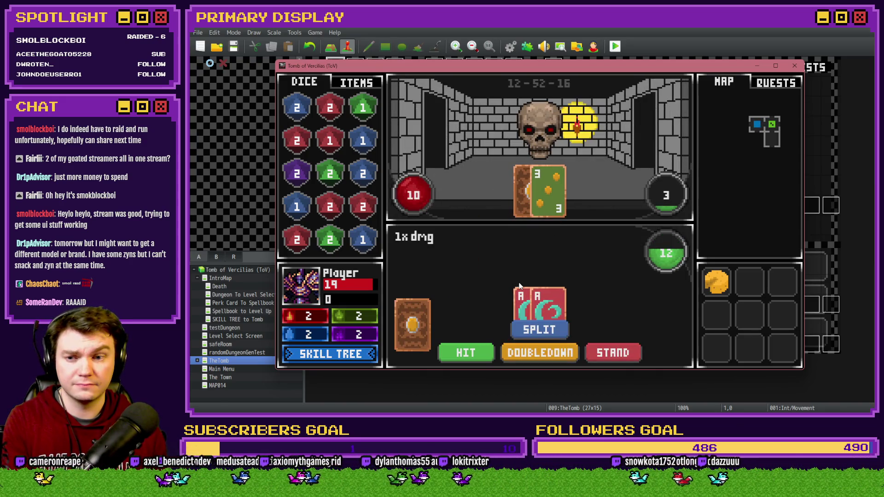
left_click(539, 329)
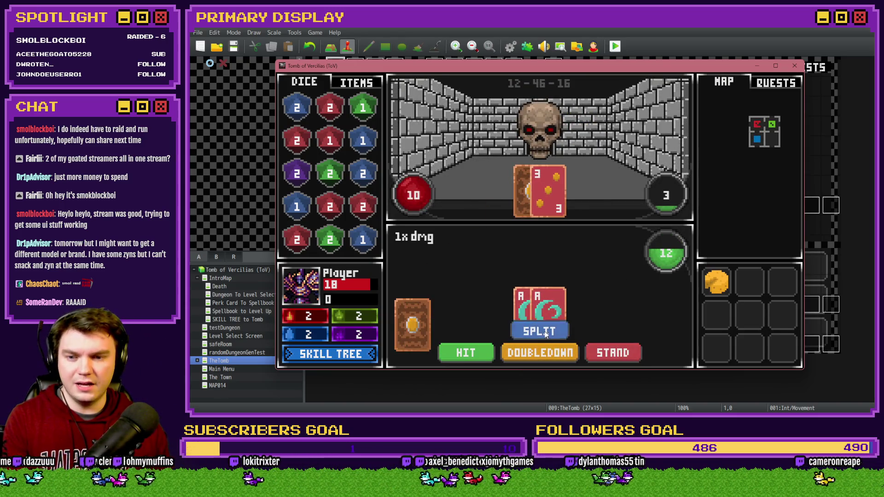
left_click(543, 329)
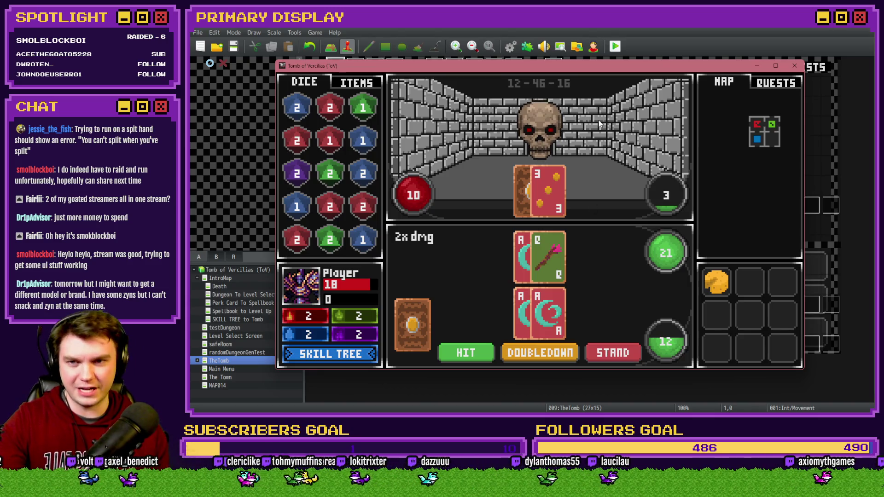
left_click(352, 88)
double_click(335, 65)
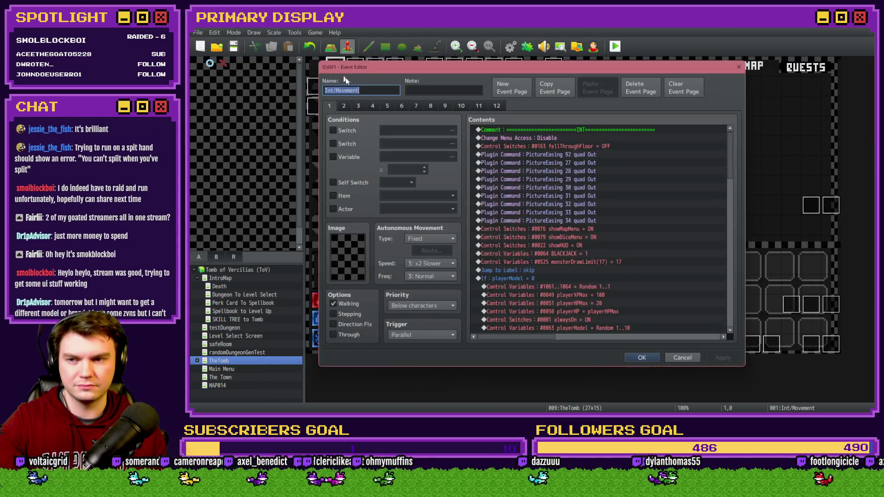
left_click(344, 107)
left_click(359, 106)
left_click(372, 105)
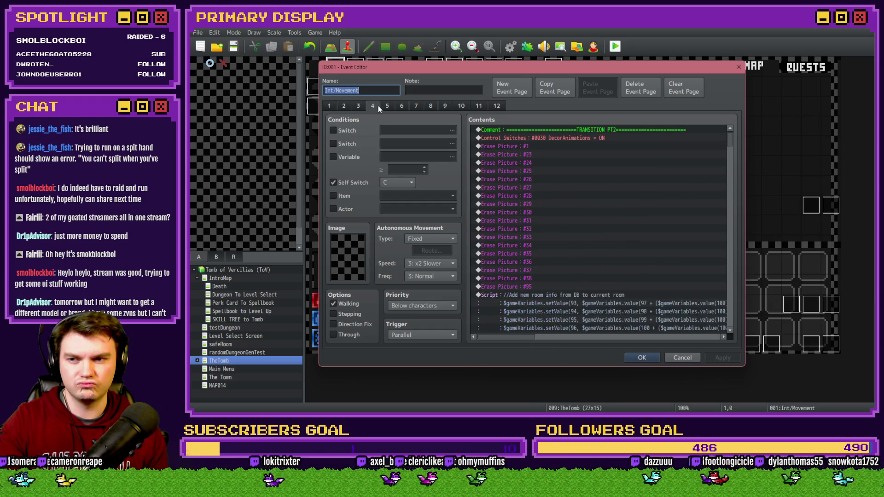
left_click(387, 106)
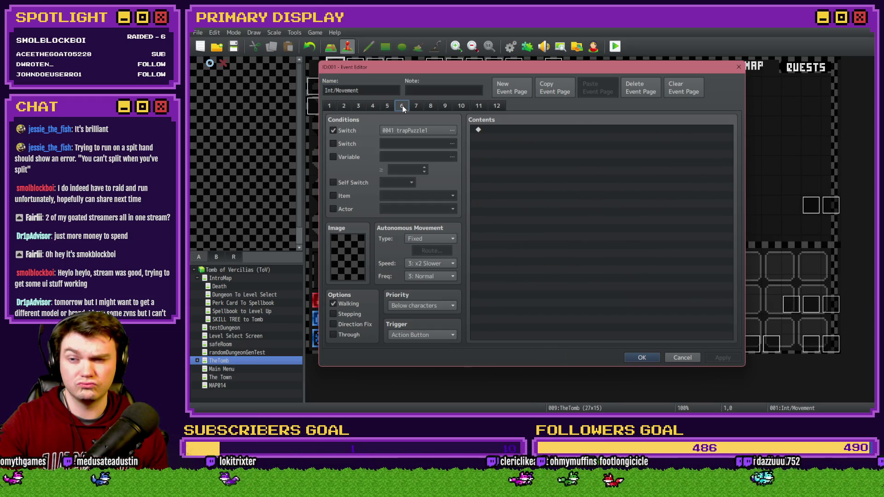
left_click(416, 106)
left_click(431, 106)
left_click(446, 106)
left_click(462, 106)
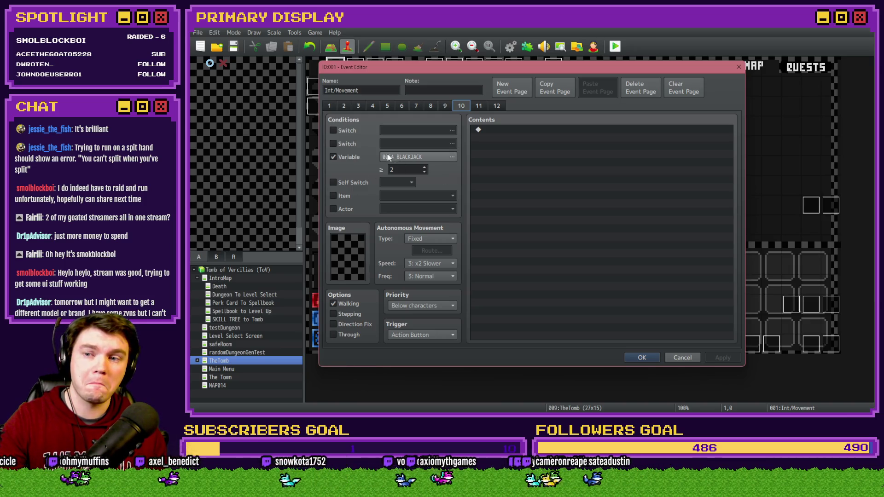
key("Return")
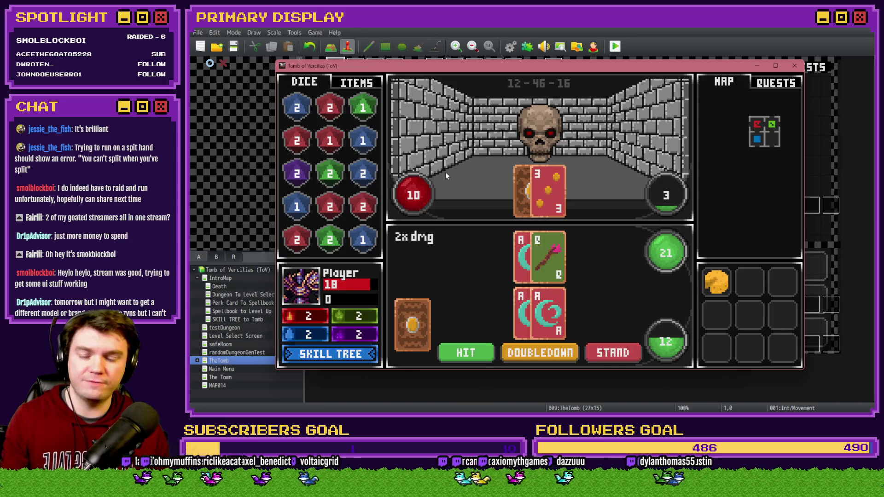
- Read 0064 BLACKJACK = 2 in the F9 debug variable list, then return to the Event Editor
key("F9")
scroll(344, 283, "down", 5)
scroll(344, 282, "down", 4)
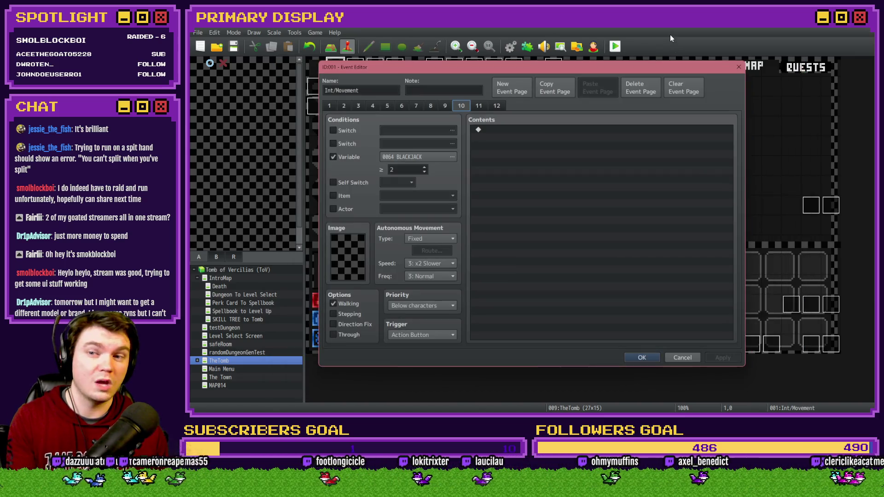
left_click(794, 66)
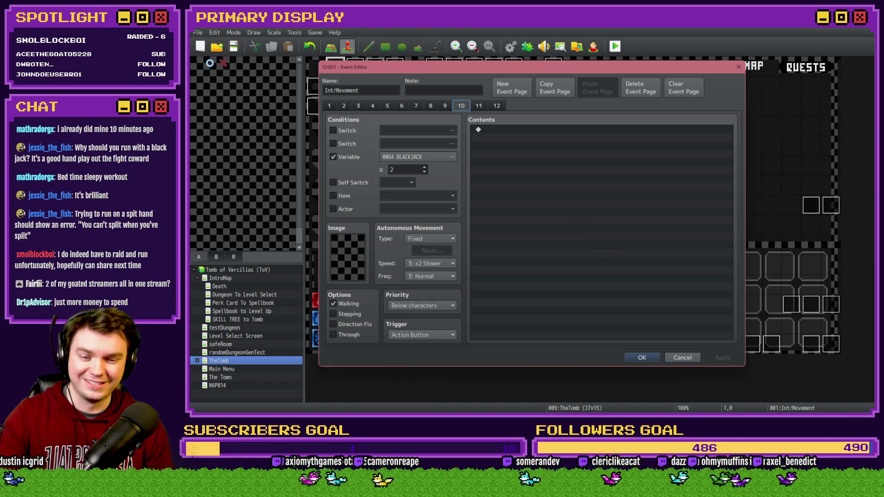
key("alt+Tab")
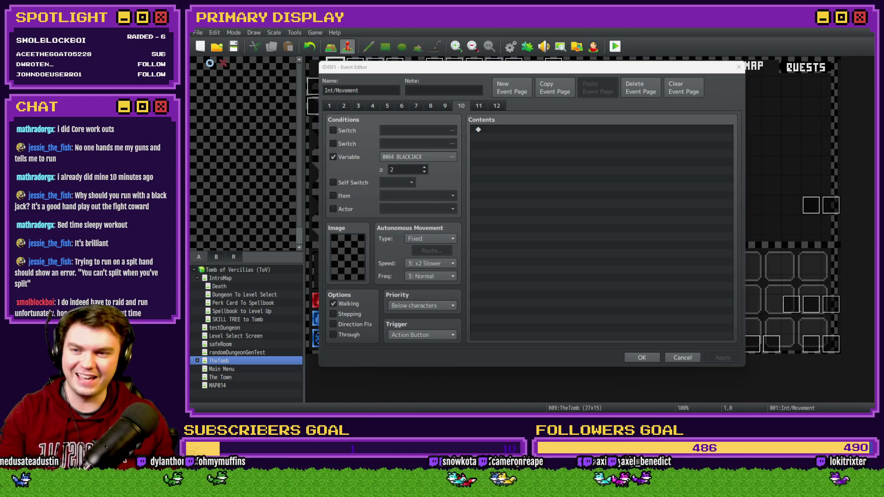
- Change page 10's BLACKJACK variable condition minimum from 2 to 6 and close the Int/Movement editor
left_click(437, 172)
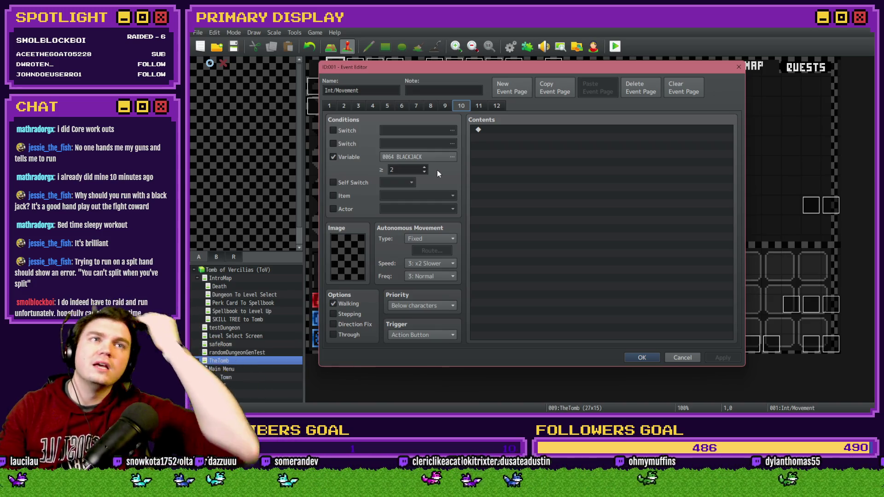
double_click(412, 170)
type("6")
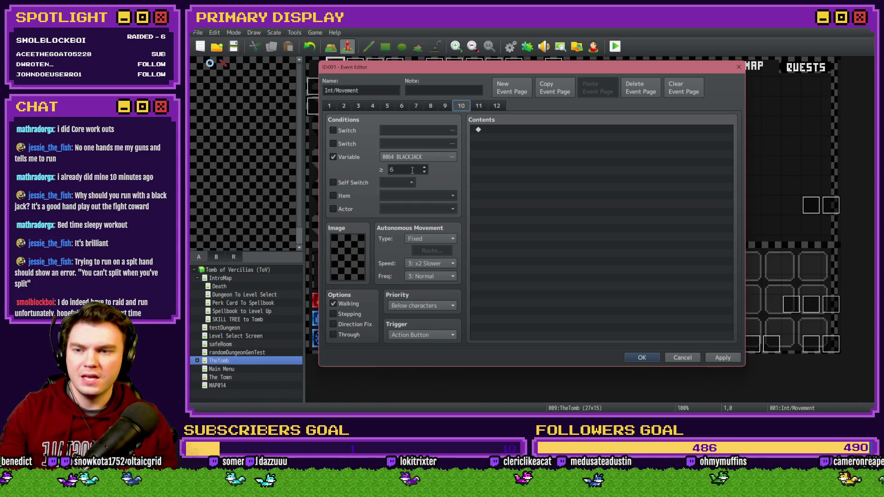
left_click(638, 358)
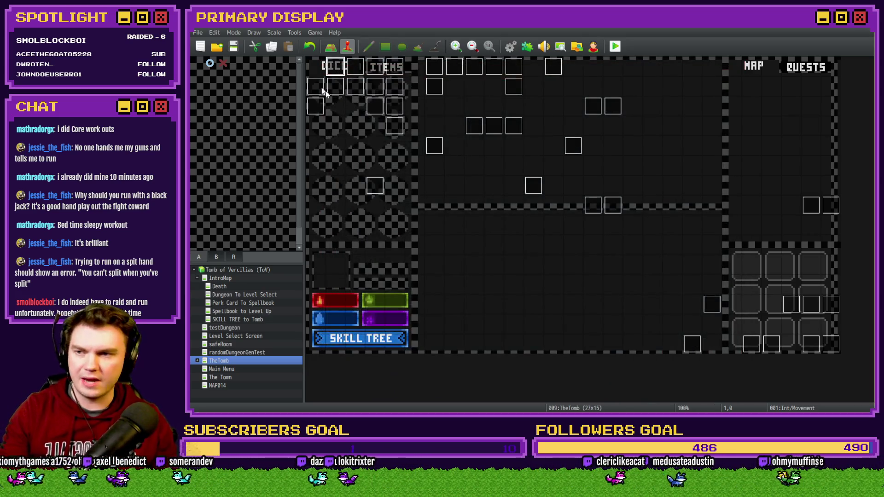
- Bring the running game forward, restart it, and choose the Fairlii's Fantastic Scroll perk
key("alt+Tab")
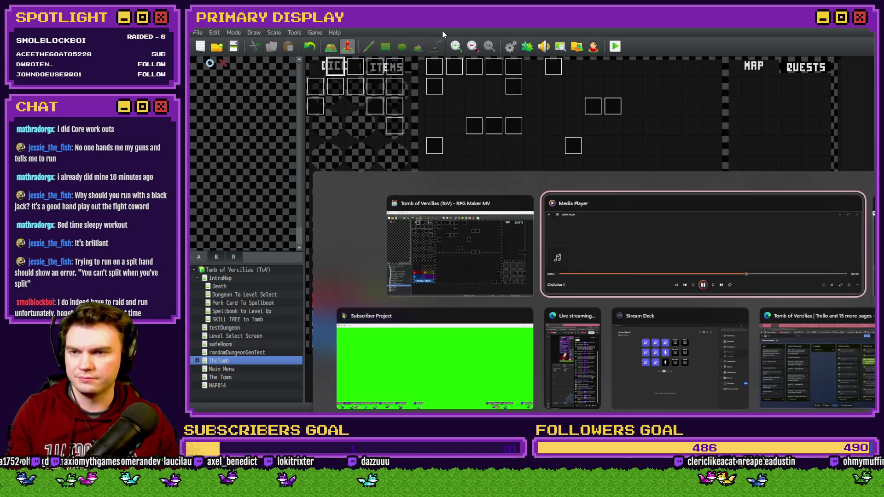
key("Tab")
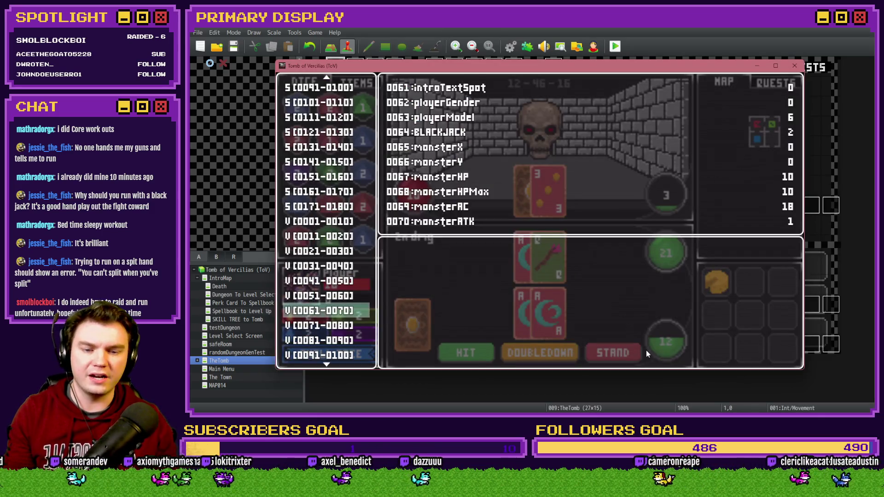
key("Escape")
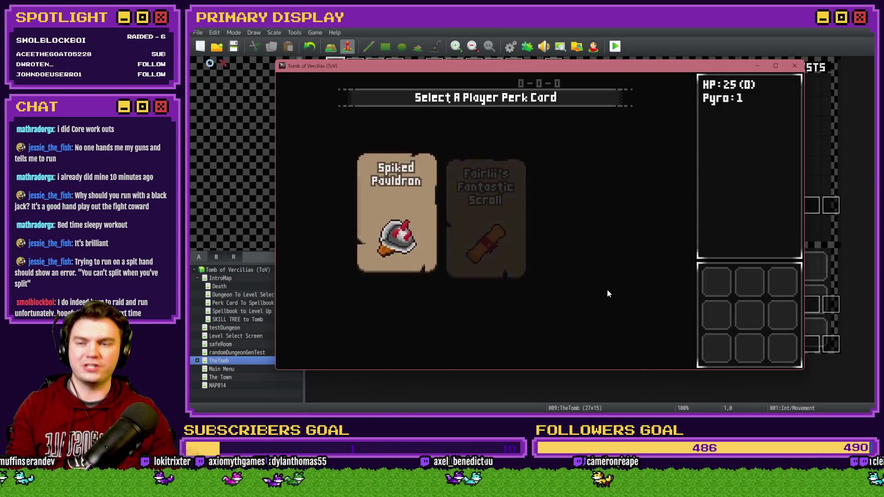
left_click(504, 238)
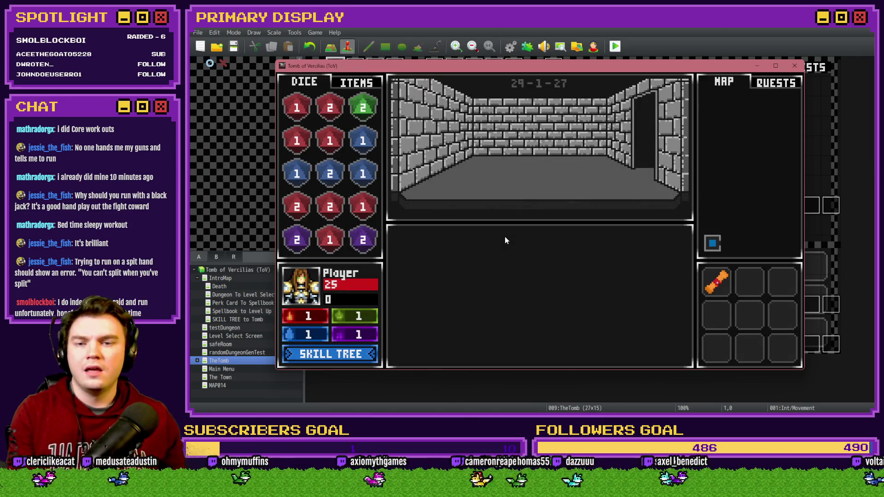
- Walk into the orc fight, split the pairs of aces, hit once, then close the game
key("Up")
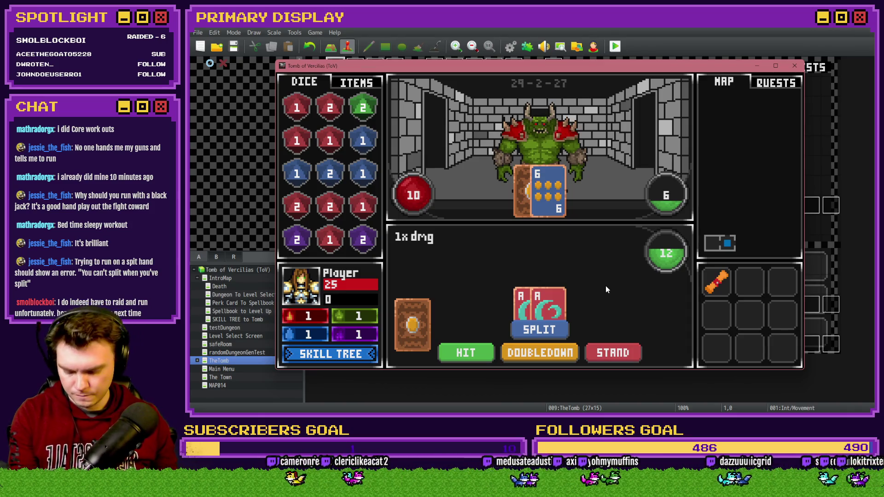
left_click(552, 330)
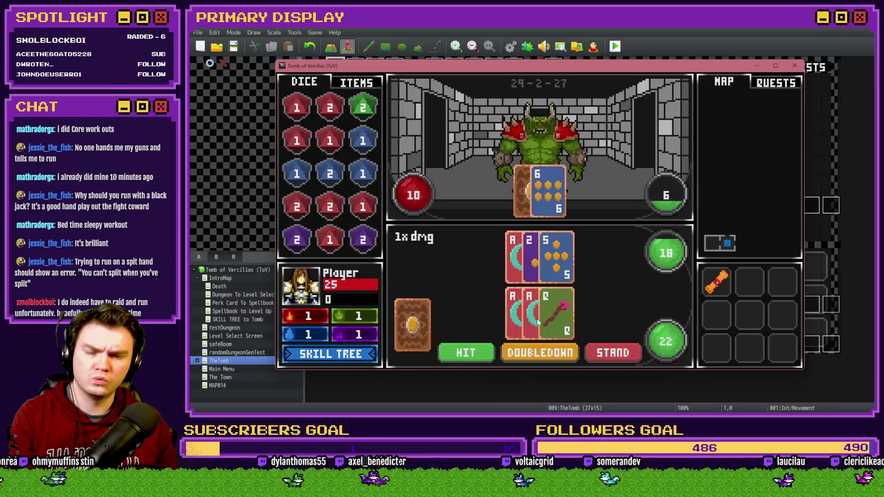
left_click(481, 351)
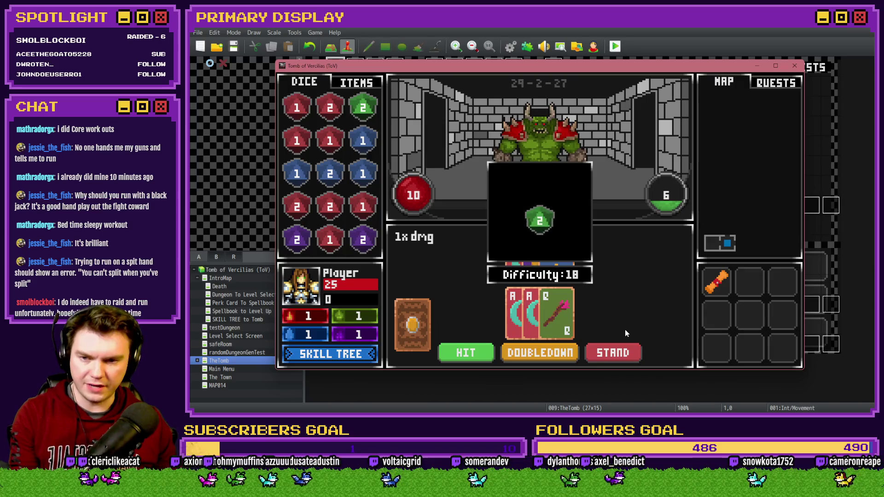
key("Up")
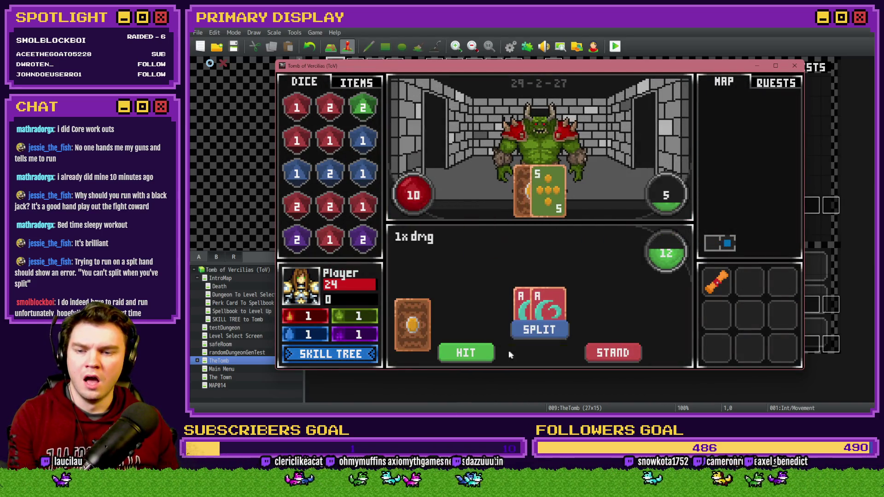
left_click(546, 333)
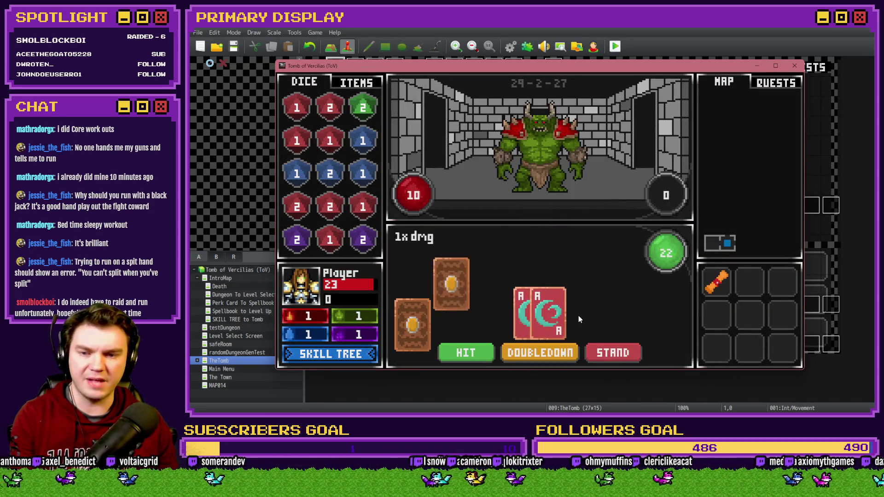
left_click(537, 337)
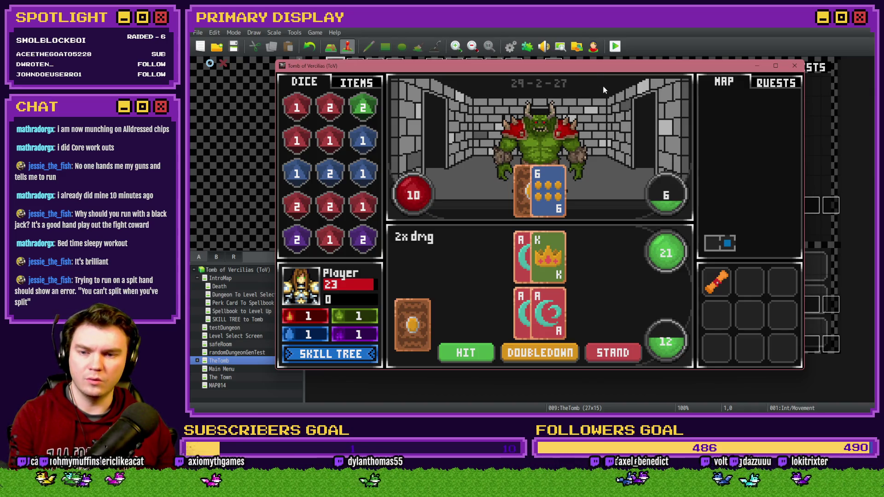
key("alt+F4")
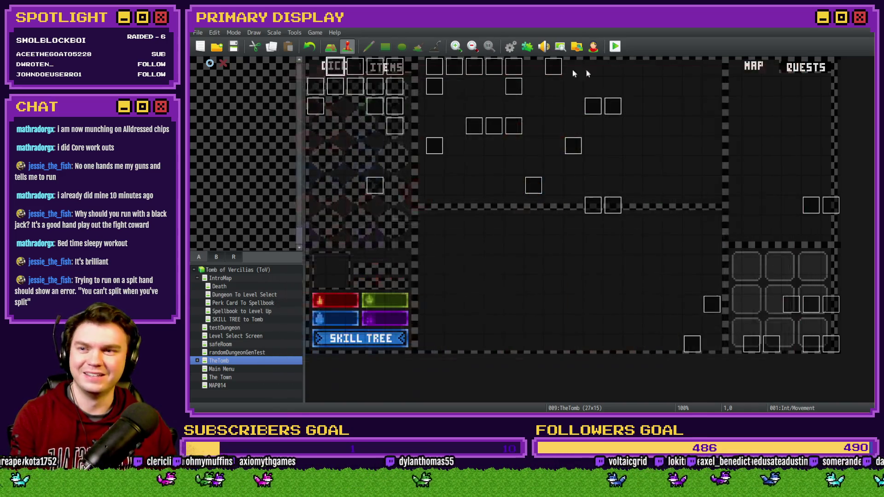
double_click(335, 66)
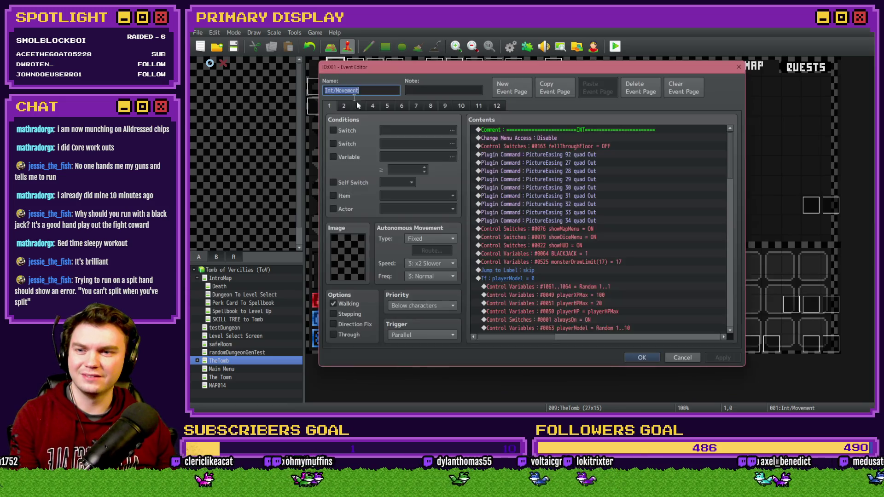
left_click(401, 107)
left_click(461, 105)
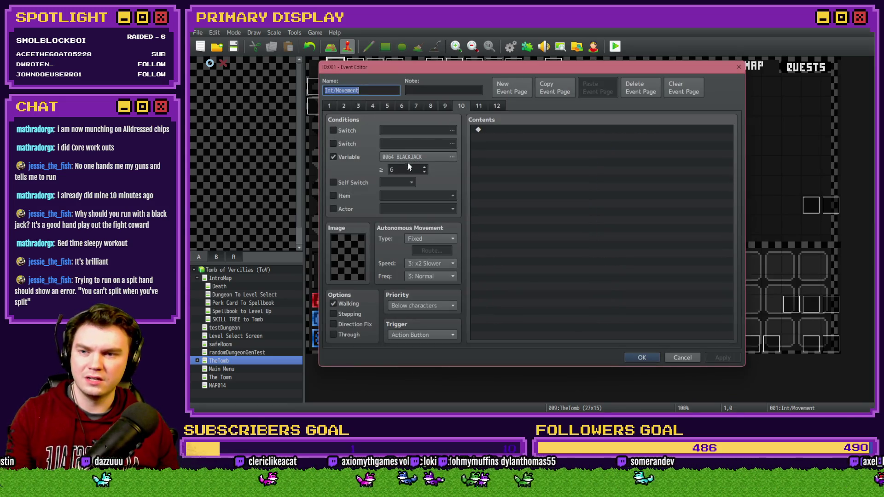
left_click(479, 106)
left_click(497, 106)
left_click(479, 106)
left_click(460, 106)
left_click(445, 106)
left_click(460, 105)
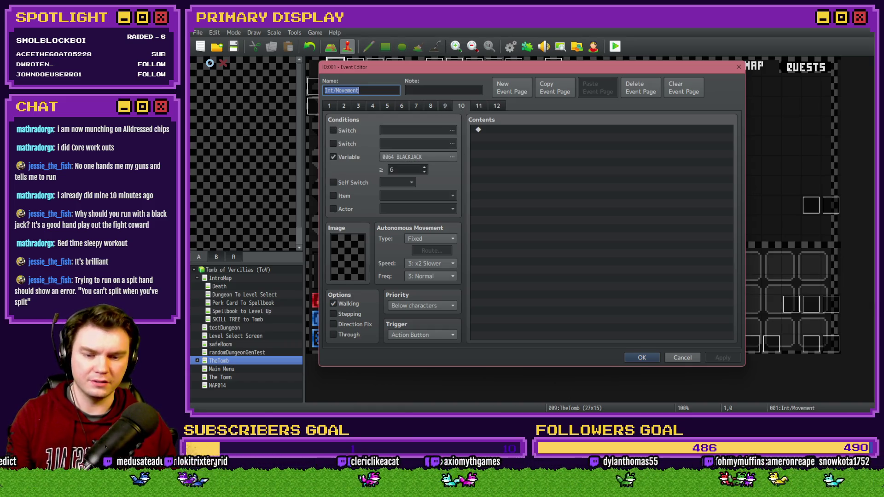
key("alt+Tab")
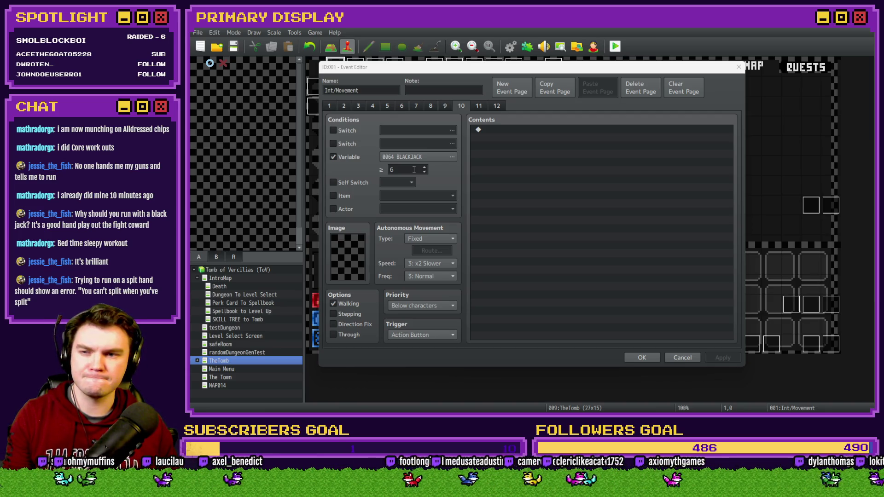
left_click(640, 358)
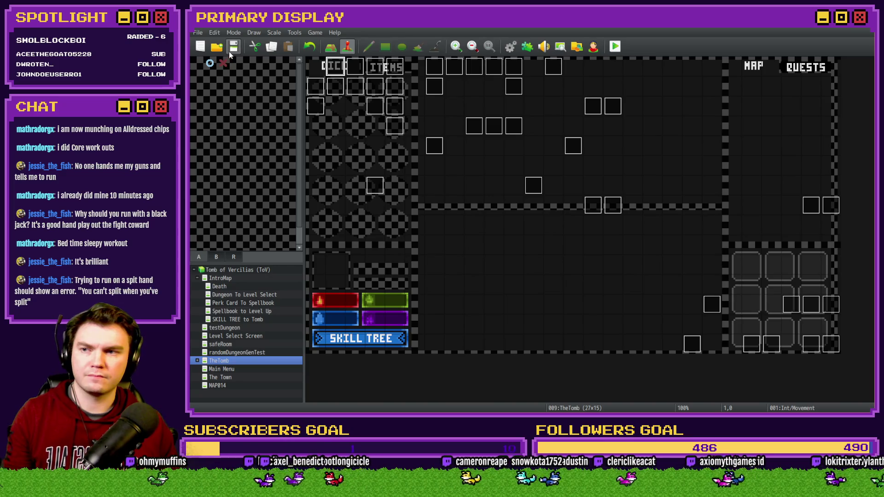
- Start a playtest, take the Spiked Pauldron perk, and walk into the orc encounter
left_click(615, 46)
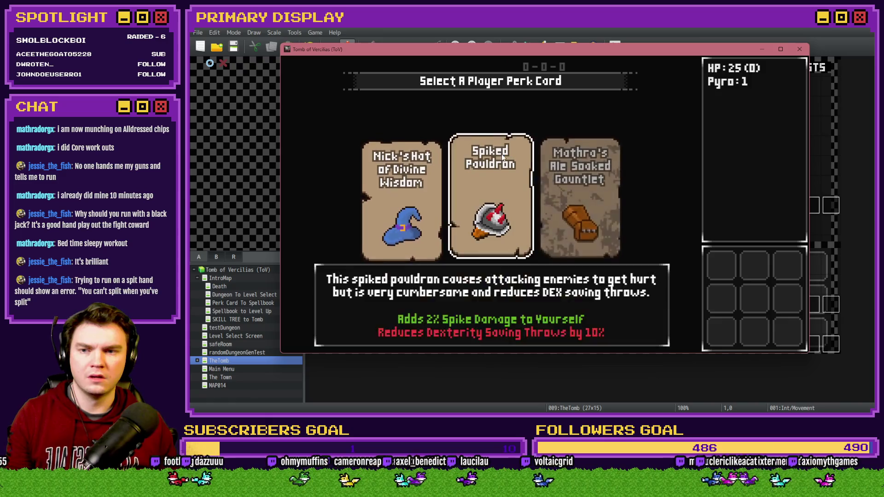
left_click(502, 154)
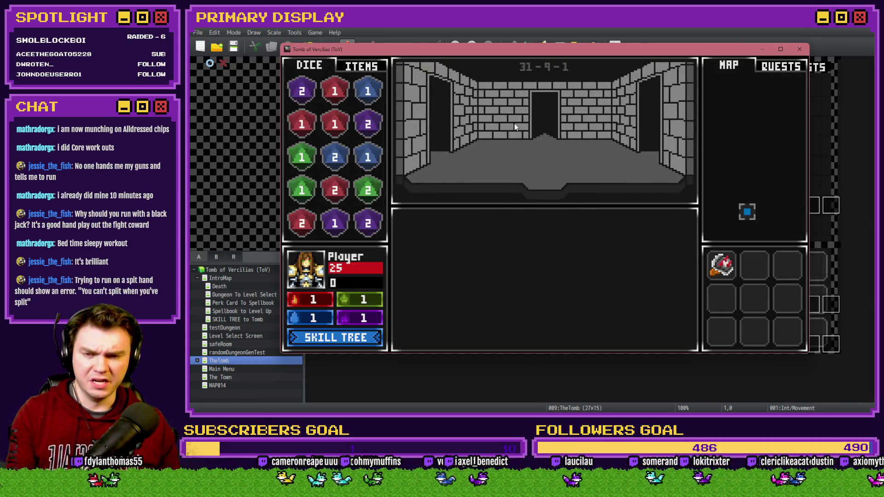
key("Up")
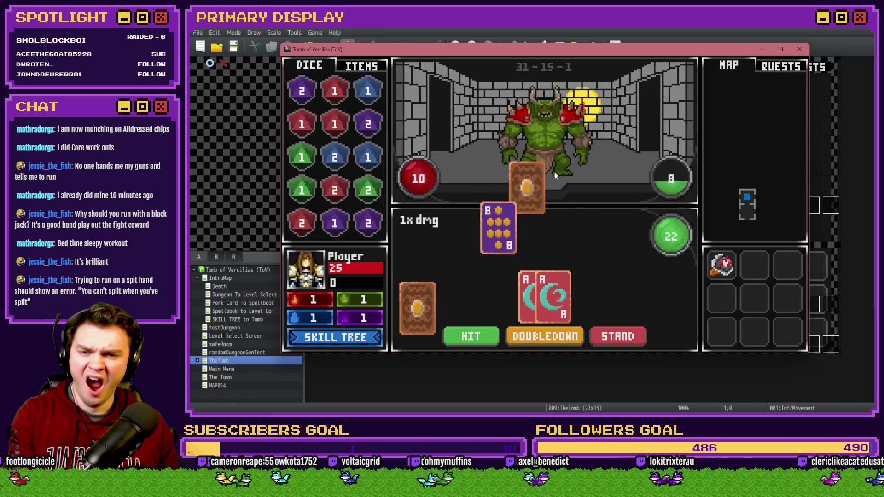
- Split the pair of aces into two hands, then open the Draw And Attack event
left_click(544, 310)
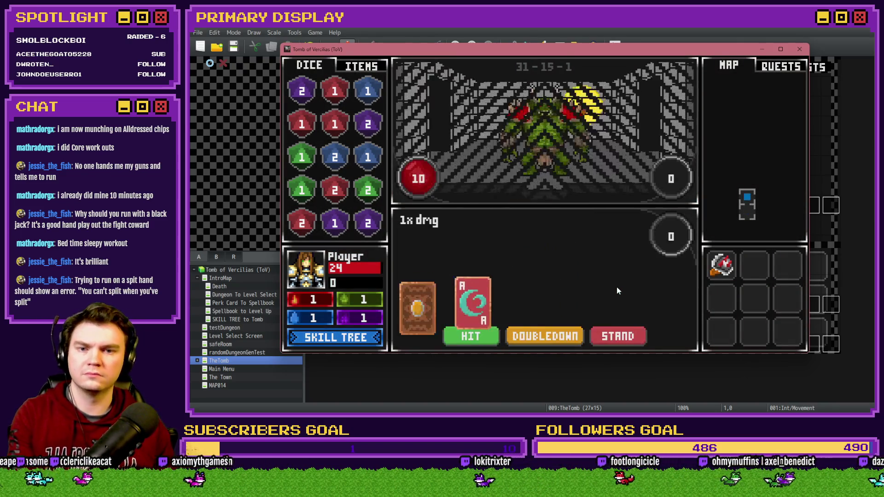
left_click(559, 313)
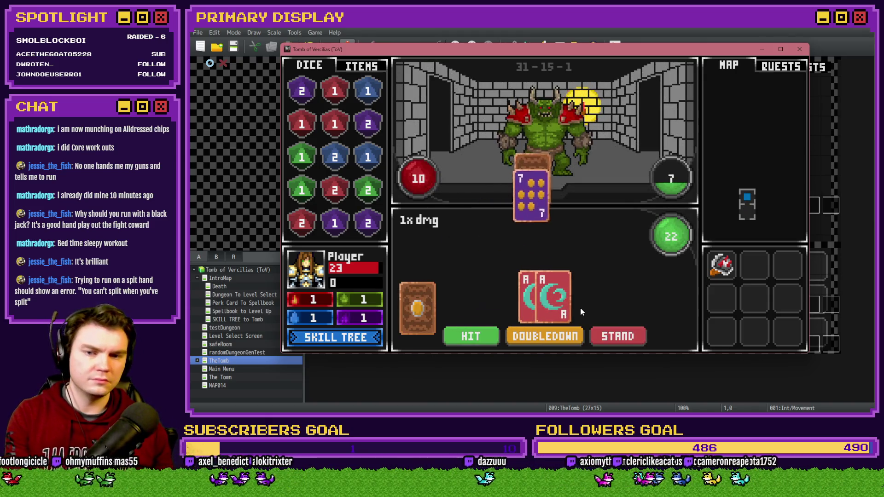
left_click(563, 308)
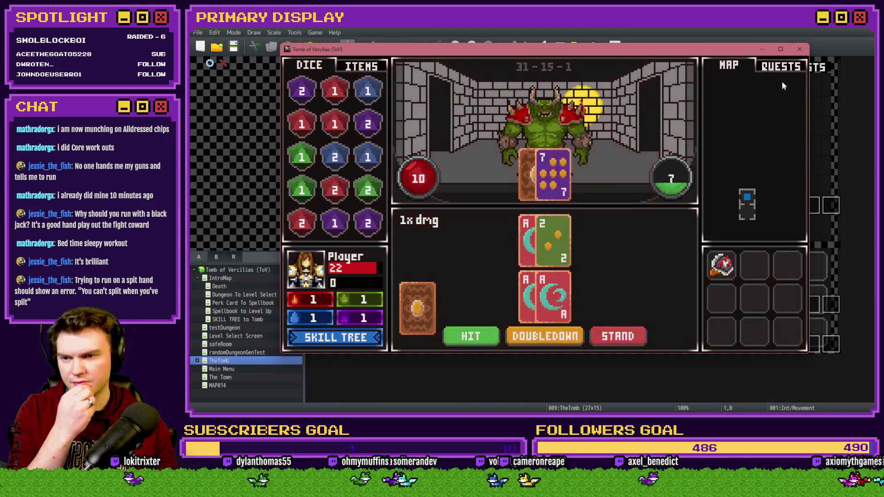
double_click(811, 344)
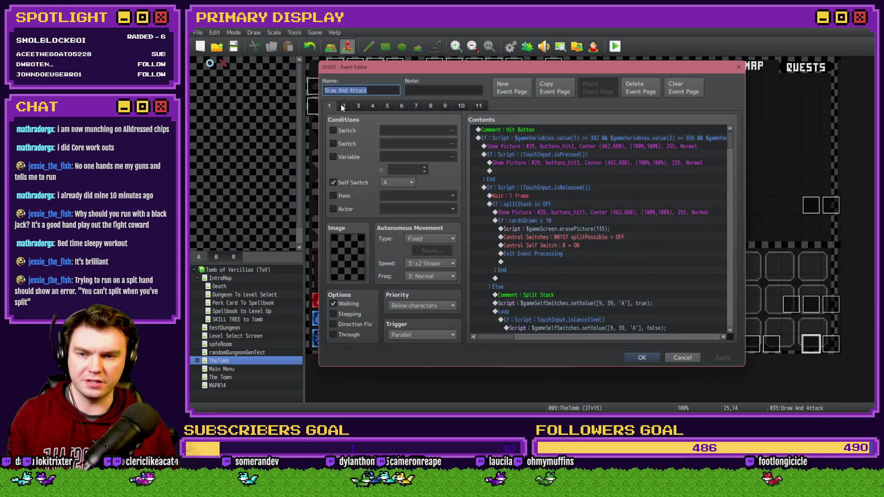
- On page 2, move the If cardsDrawn-H2 ≥ 1 block to after the cardsDrawn = 2 block
left_click(343, 106)
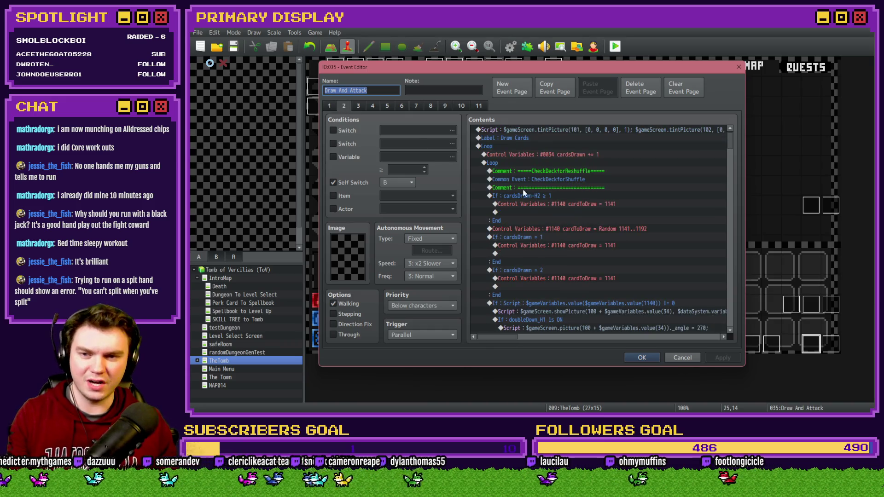
left_click(556, 196)
key("Delete")
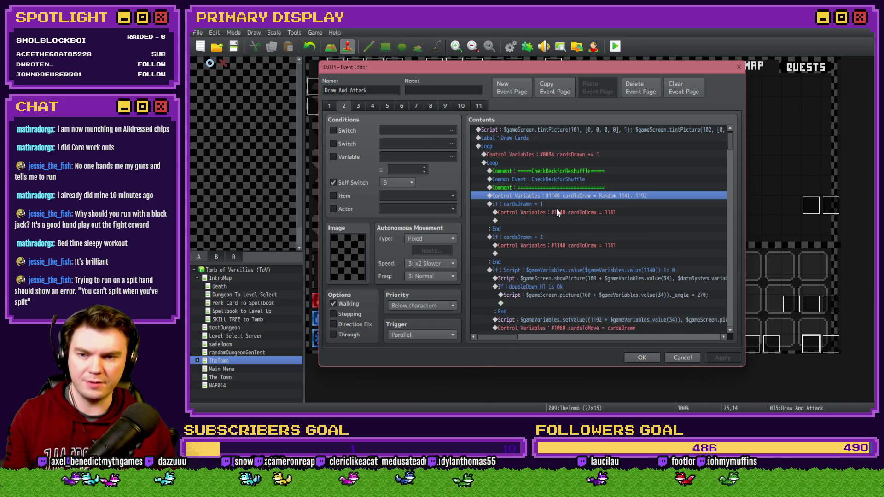
left_click(534, 238)
left_click(526, 269)
key("ctrl+v")
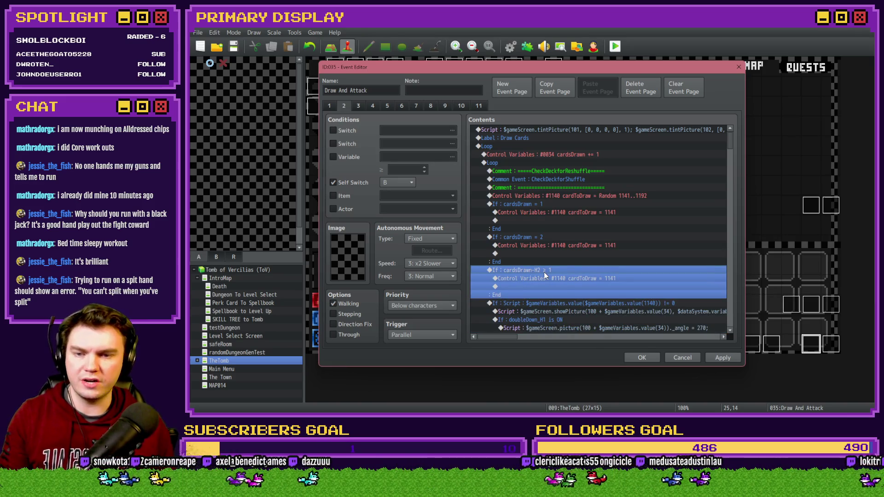
- Open the cardToDraw = 1141 operation and browse the card variables up to 1141–1160 without changing them
left_click(572, 280)
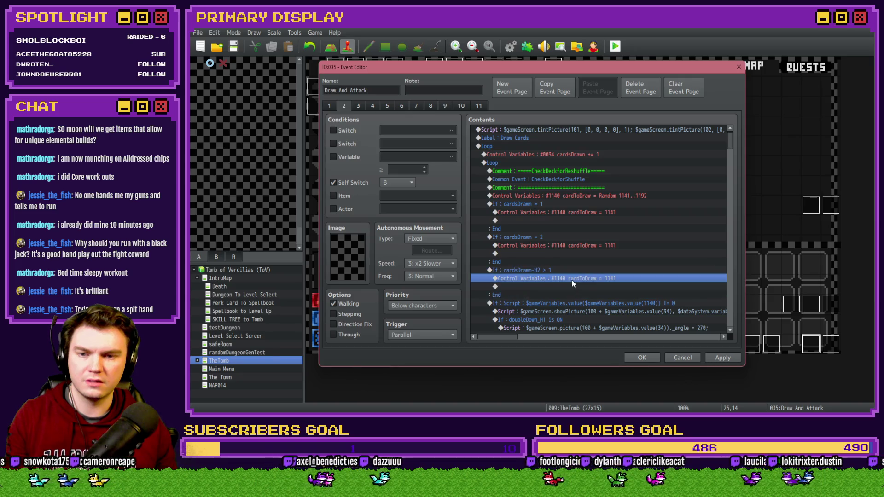
double_click(572, 279)
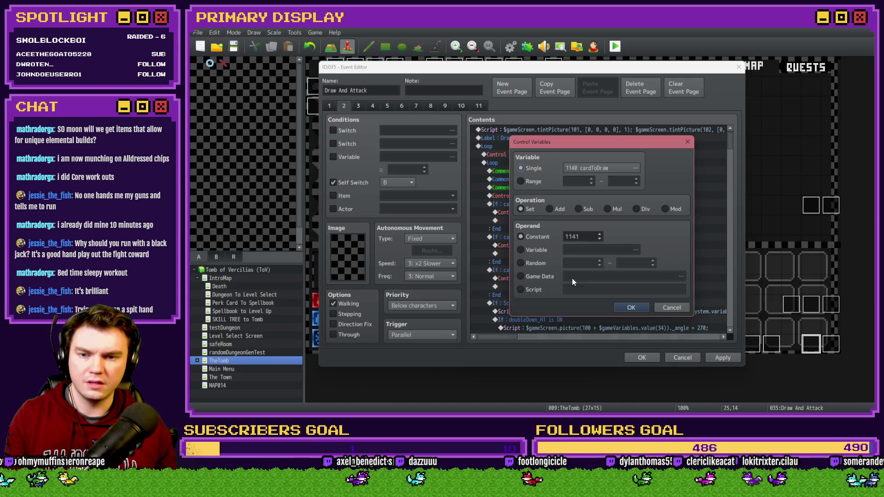
left_click(587, 170)
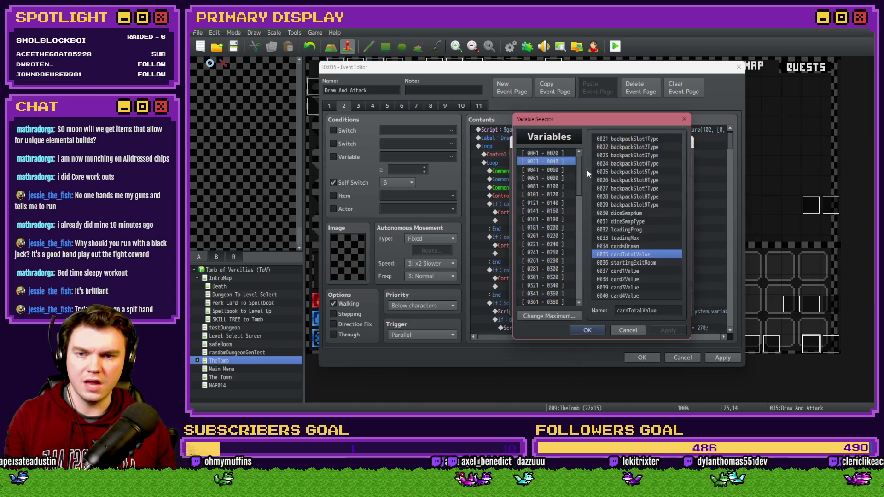
scroll(579, 244, "down", 6)
scroll(579, 244, "down", 6)
left_click(571, 260)
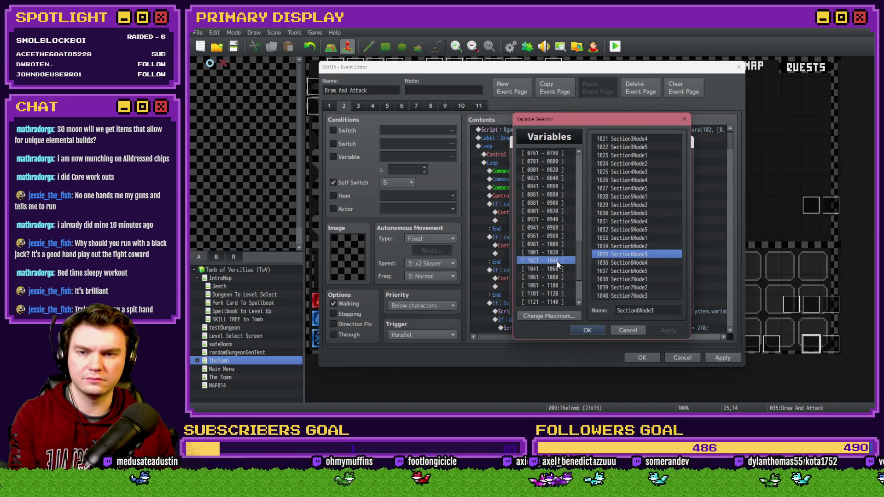
left_click(571, 269)
key("Down")
key("Down")
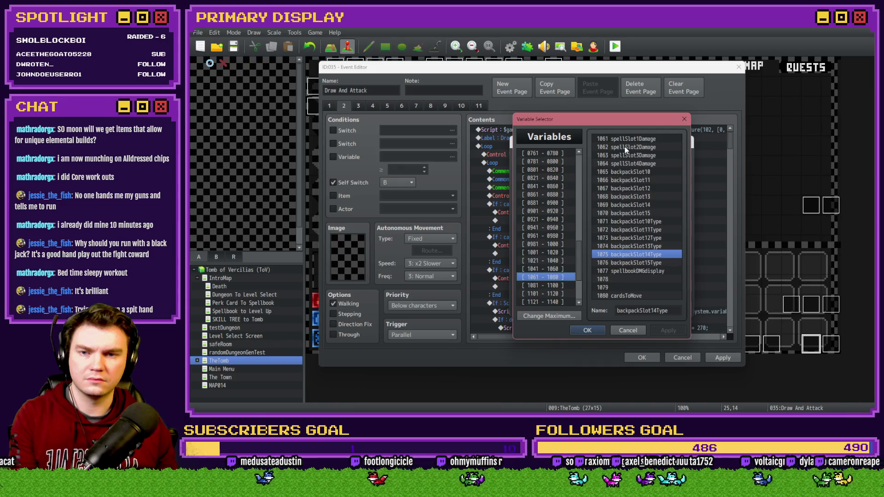
key("Down")
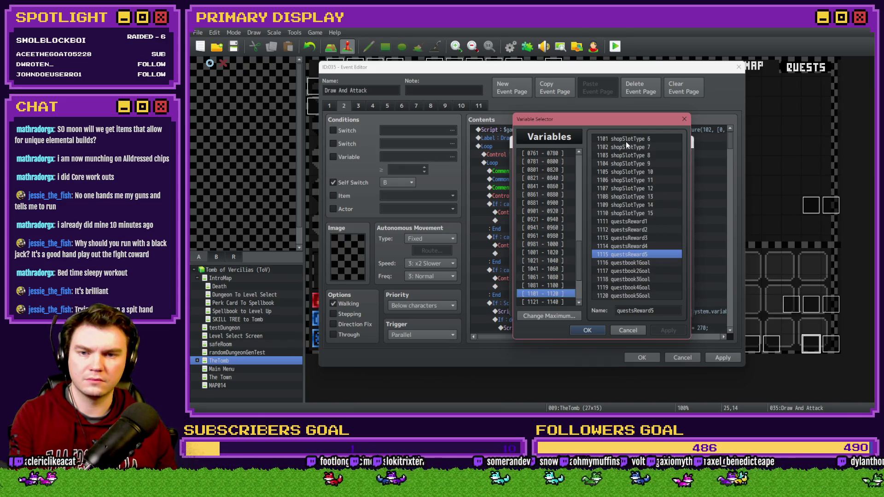
key("Down")
key("Down")
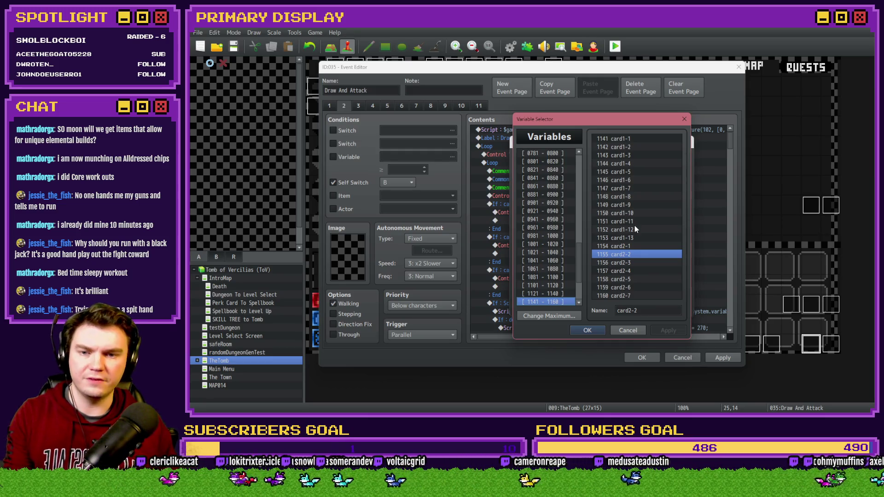
key("Escape")
- Change cardToDraw's constant from 1141 to 1151 and close the Draw And Attack event
double_click(586, 238)
type("1151")
left_click(623, 308)
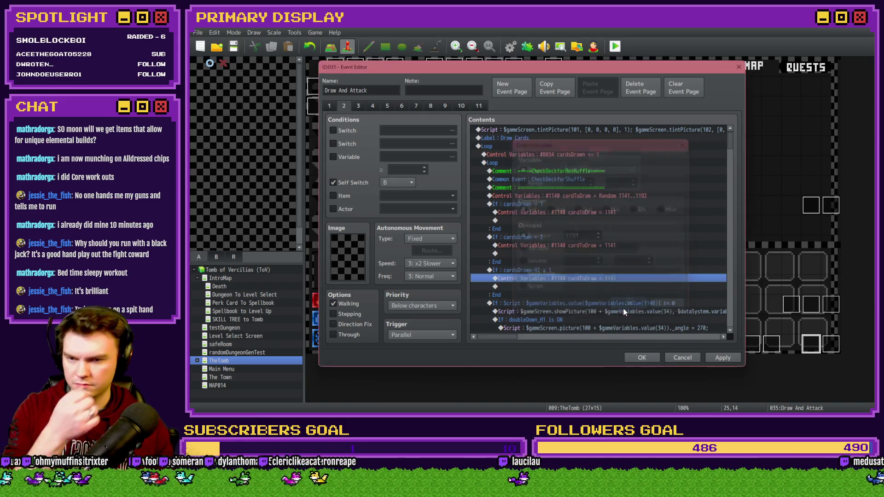
left_click(645, 357)
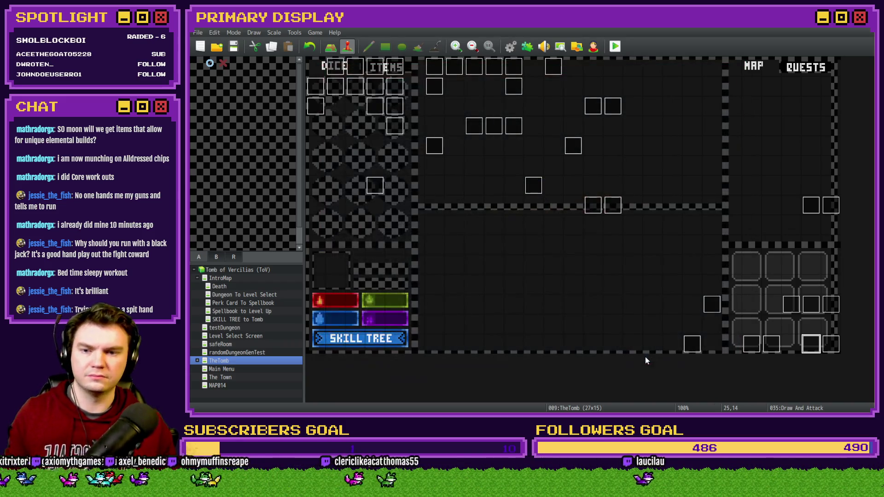
- Save the project, launch a playtest, and pick Grxffn's Potion of Power as the perk
left_click(621, 48)
left_click(503, 230)
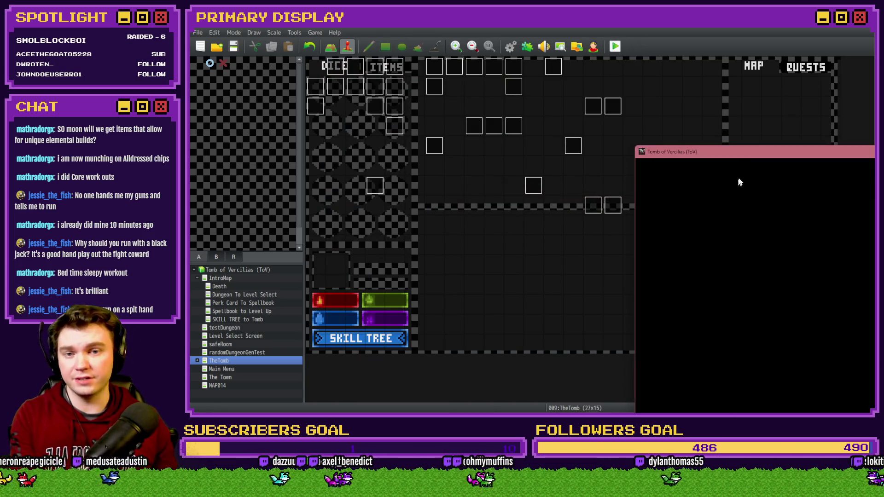
mouse_move(748, 160)
left_mouse_down()
mouse_move(496, 110)
mouse_move(394, 58)
left_mouse_up()
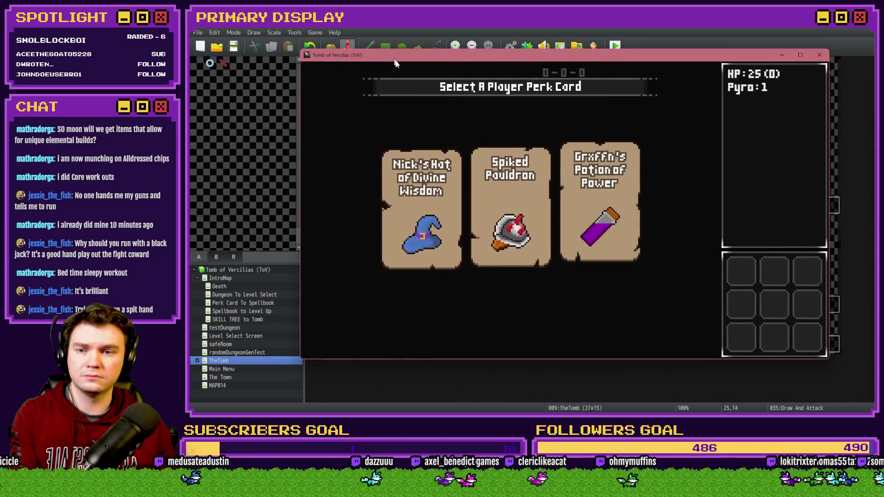
left_click(598, 168)
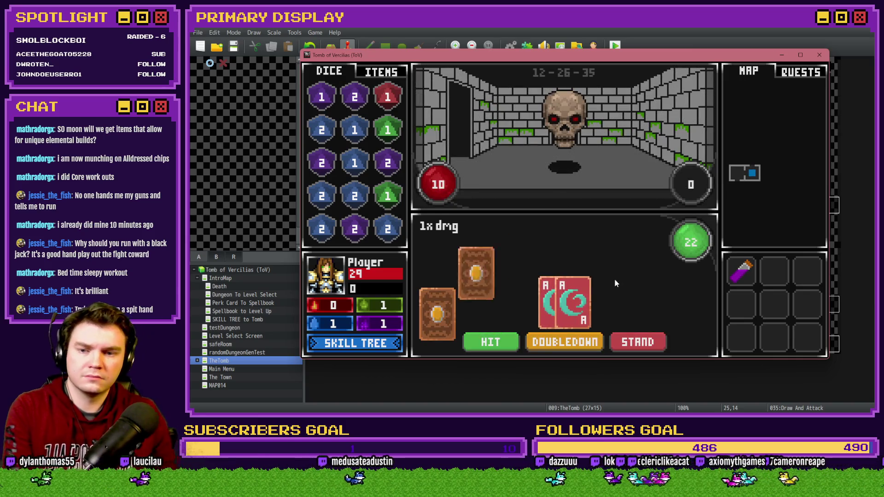
- Split the pair of Aces, close the playtest, and open the Int/Movement event
left_click(568, 322)
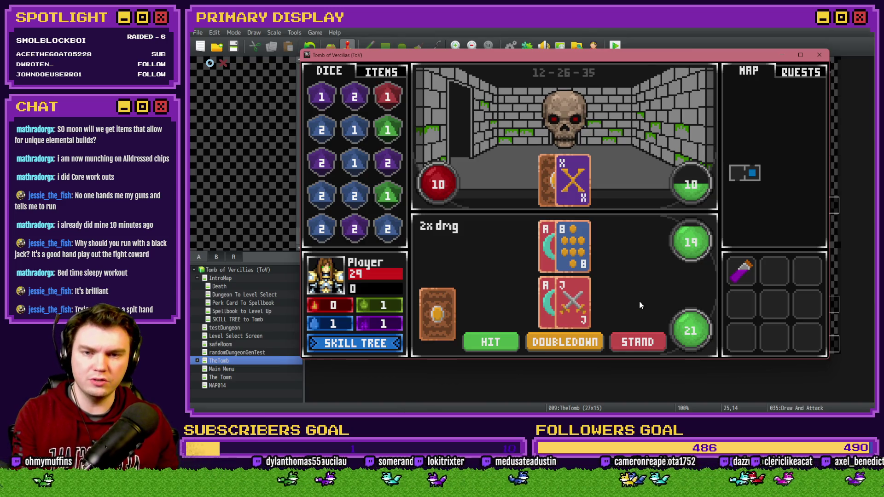
left_click(819, 55)
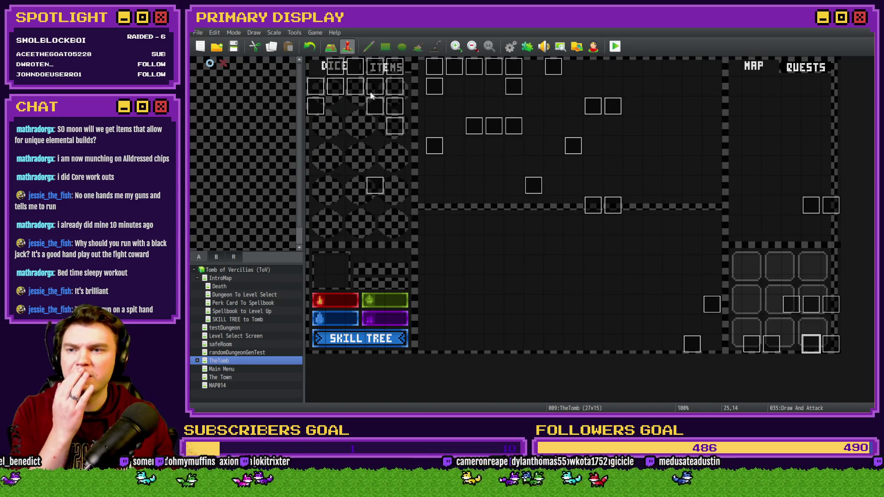
double_click(336, 67)
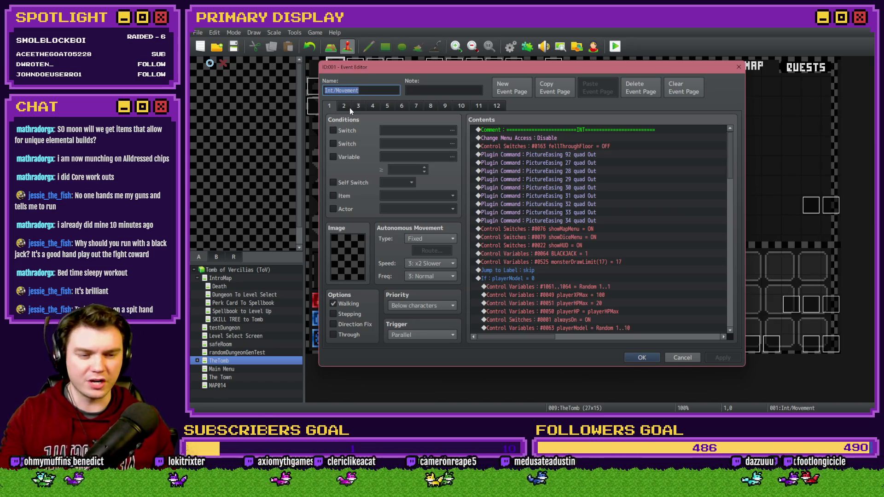
- Scroll through the Int/Movement event's page 2 movement commands, then switch to the alldressed chips results
left_click(349, 107)
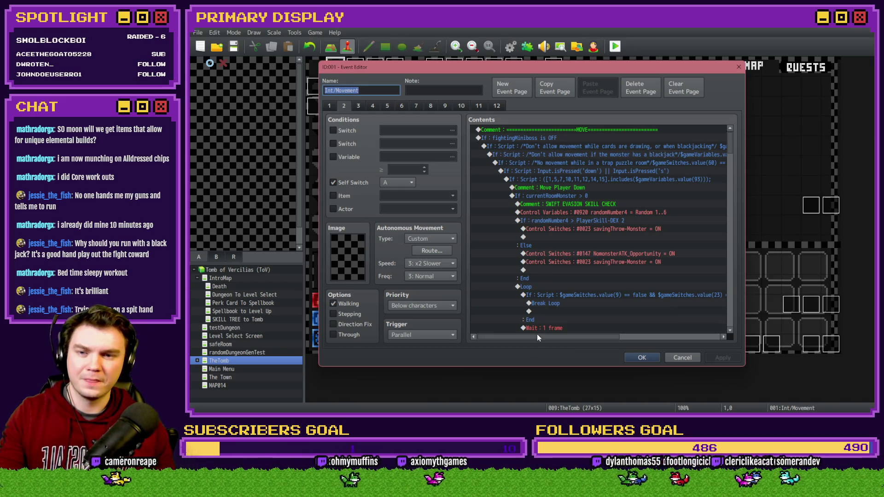
left_click_drag(549, 337, 629, 338)
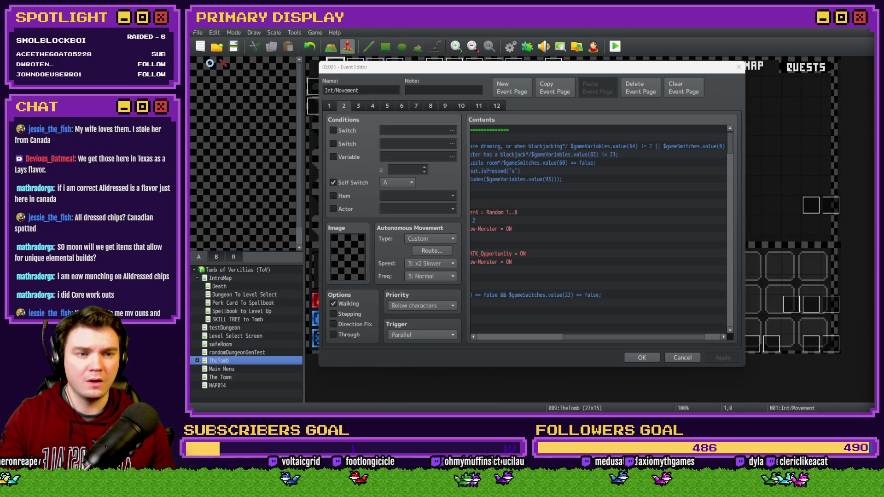
key("alt+Tab")
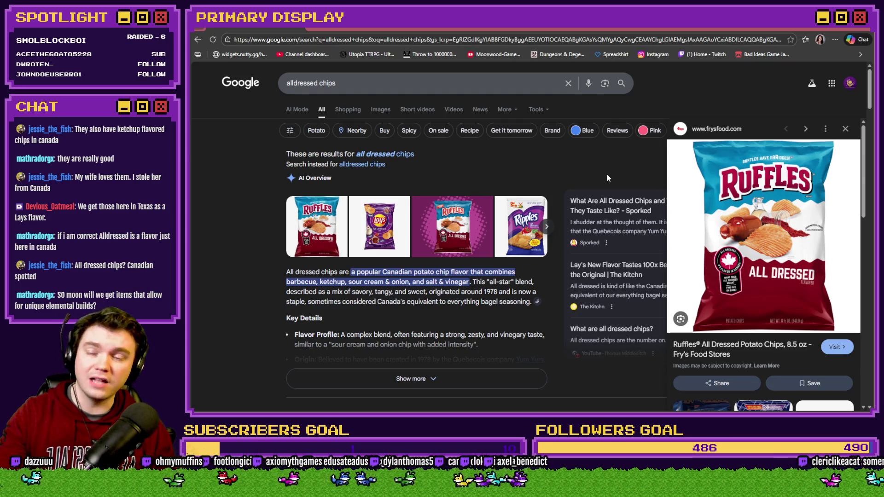
- Switch from Chrome back to the Int/Movement event's page 2 in RPG Maker MZ
key("alt+Tab")
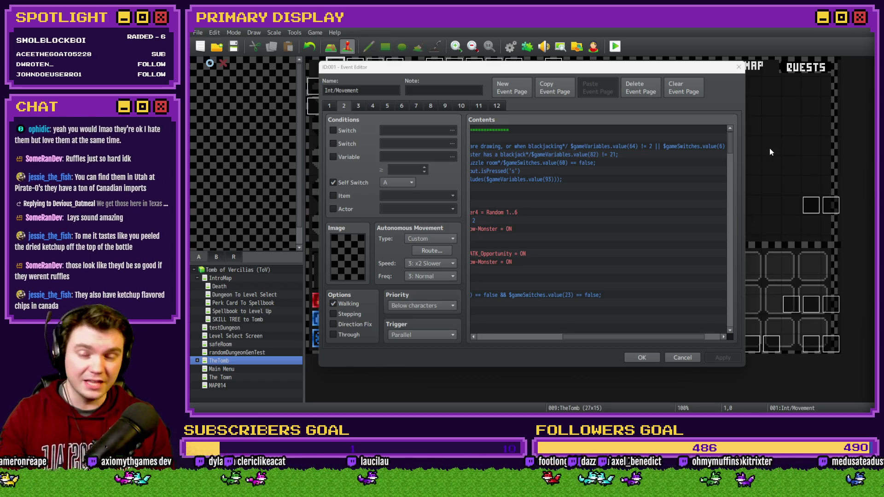
- Refocus the Int/Movement event editor, then switch to Chrome's jalapeno chips search results
left_click(466, 334)
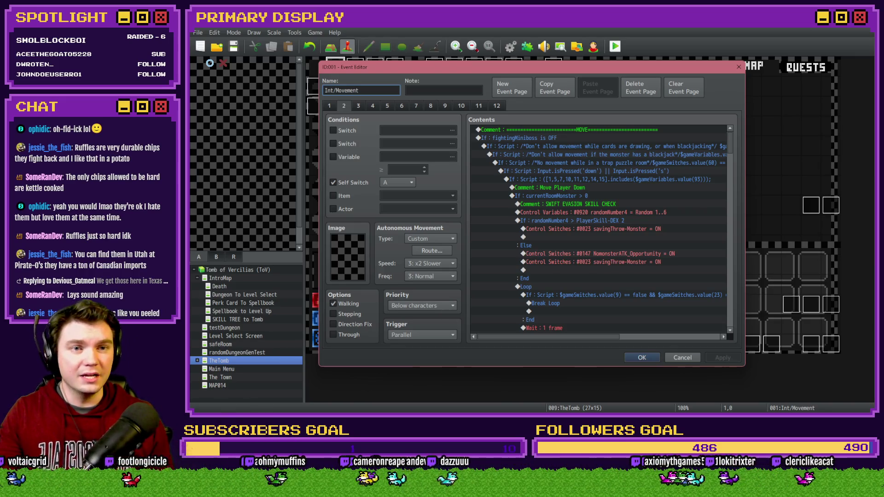
key("alt+Tab")
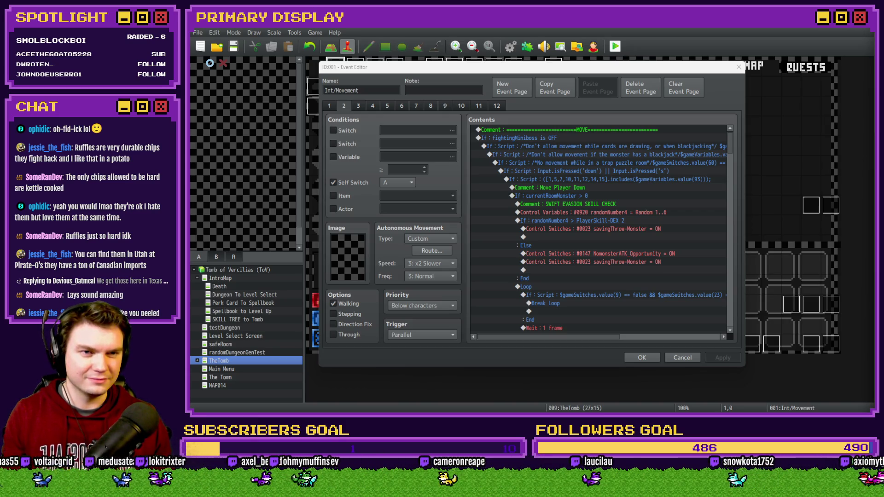
key("alt+Tab")
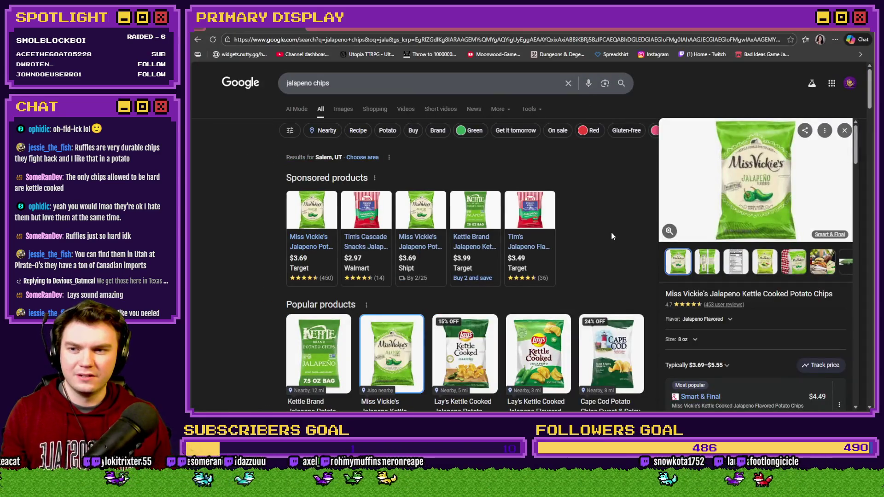
- Scroll the jalapeno chips shopping results, then minimize Chrome to reveal the Int/Movement event
scroll(612, 235, "down", 2)
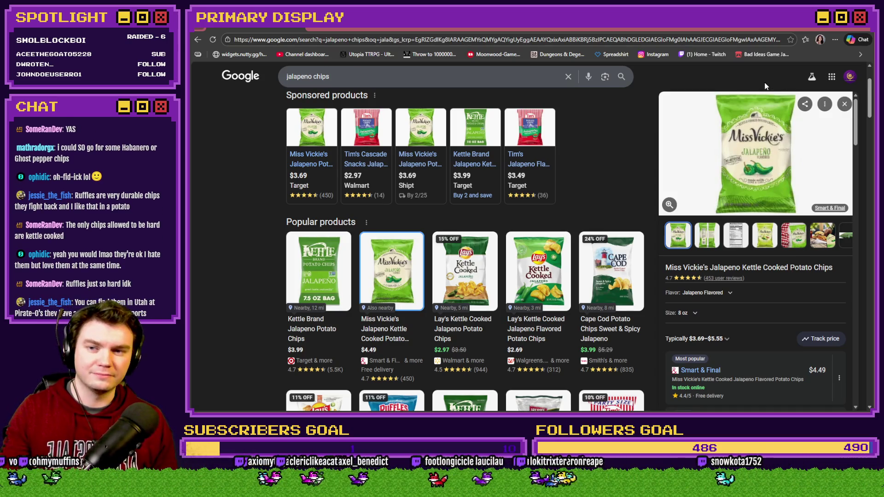
mouse_move(537, 137)
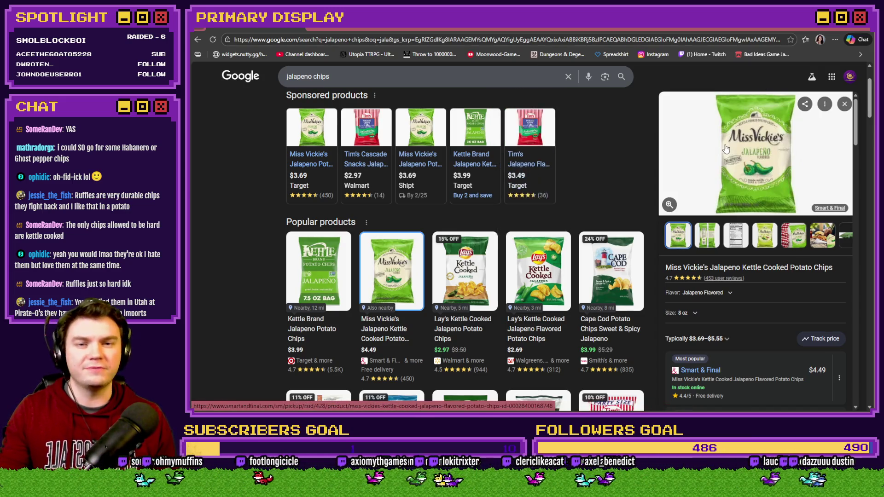
left_click(864, 27)
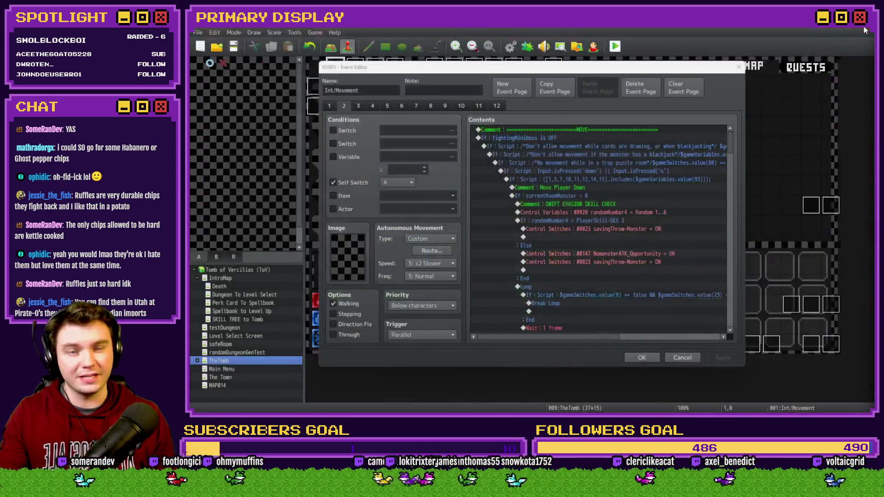
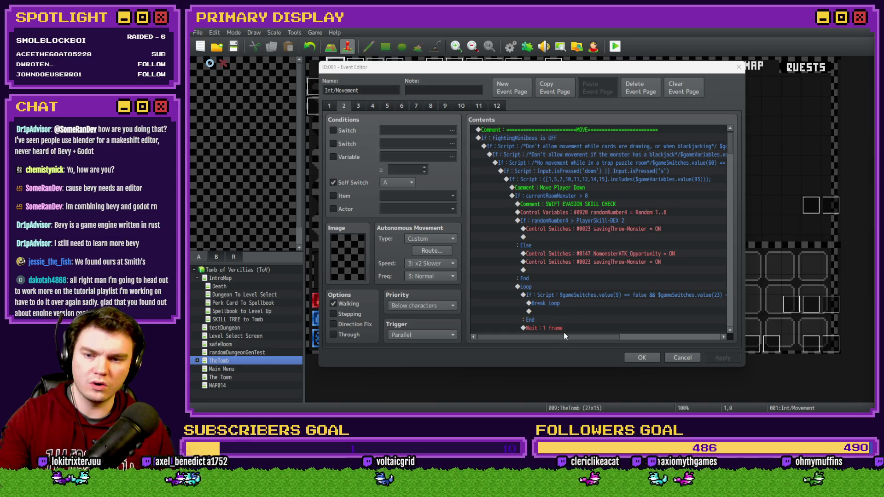
- Scroll through the Int/Movement event's movement script, then close the event
left_click_drag(565, 336, 633, 346)
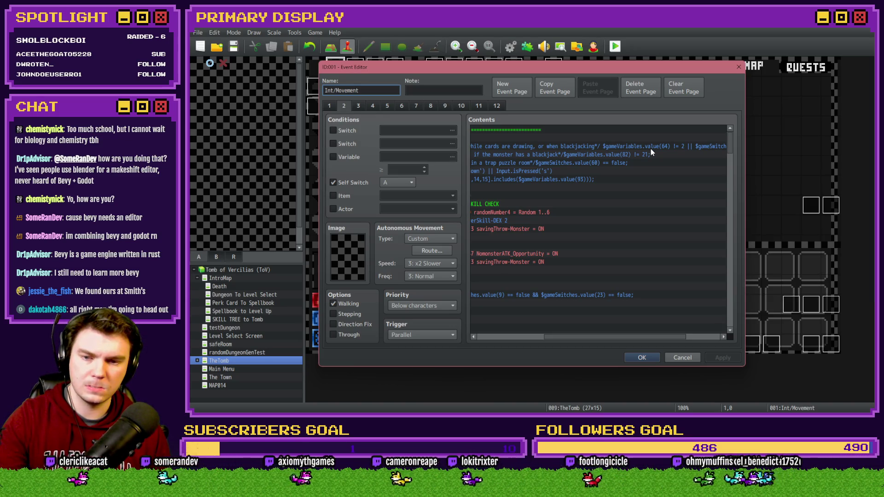
left_click_drag(654, 341, 709, 337)
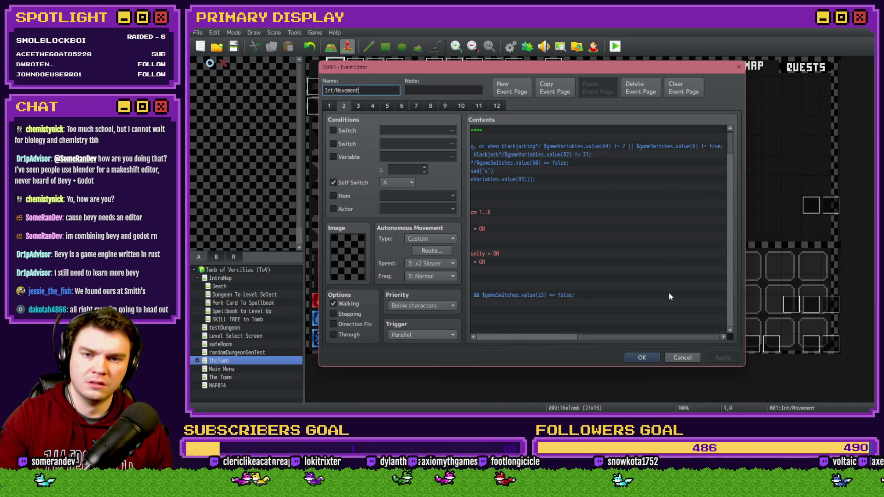
mouse_move(668, 338)
left_mouse_down()
mouse_move(571, 339)
mouse_move(633, 341)
left_mouse_up()
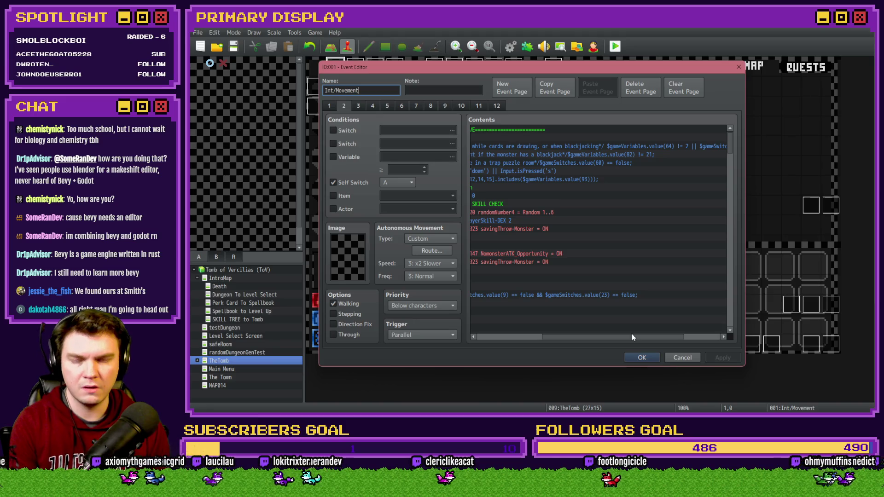
key("Escape")
- Inspect the DiceMove event's page 6 item interactivity logic, then close it
double_click(359, 70)
left_click(373, 105)
left_click(388, 105)
left_click(401, 107)
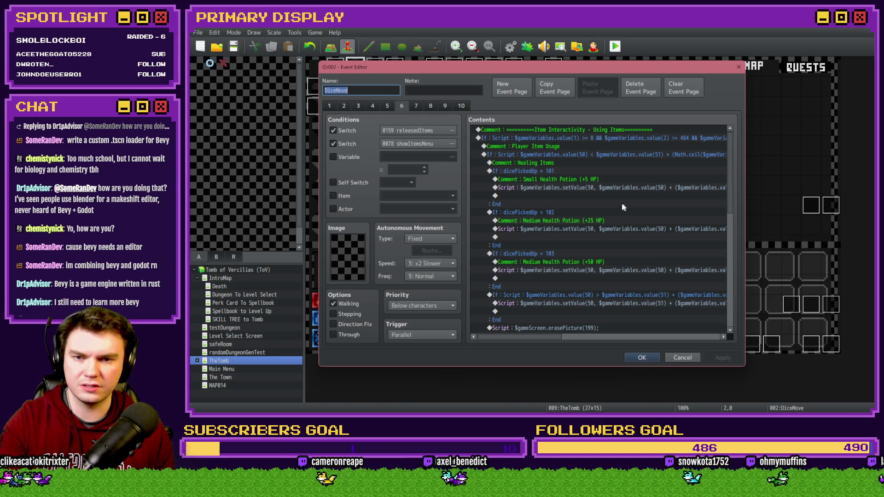
mouse_move(564, 341)
left_mouse_down()
mouse_move(699, 339)
mouse_move(550, 338)
left_mouse_up()
scroll(559, 339, "down", 2)
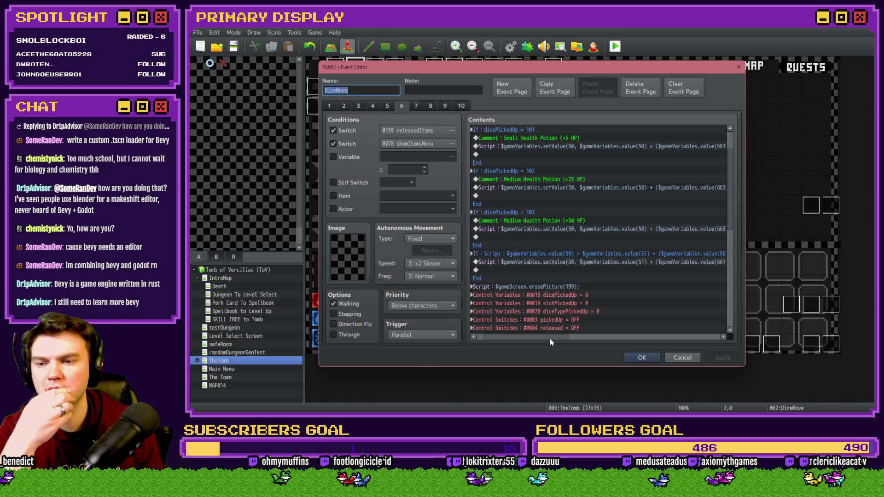
left_click_drag(550, 339, 625, 341)
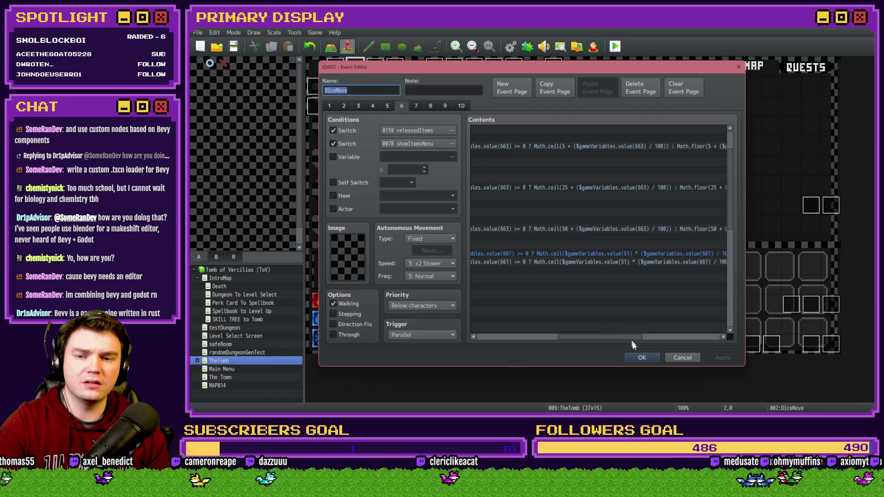
left_click(642, 357)
- Reopen Int/Movement, review its block of movement commands, and close it with OK
double_click(336, 66)
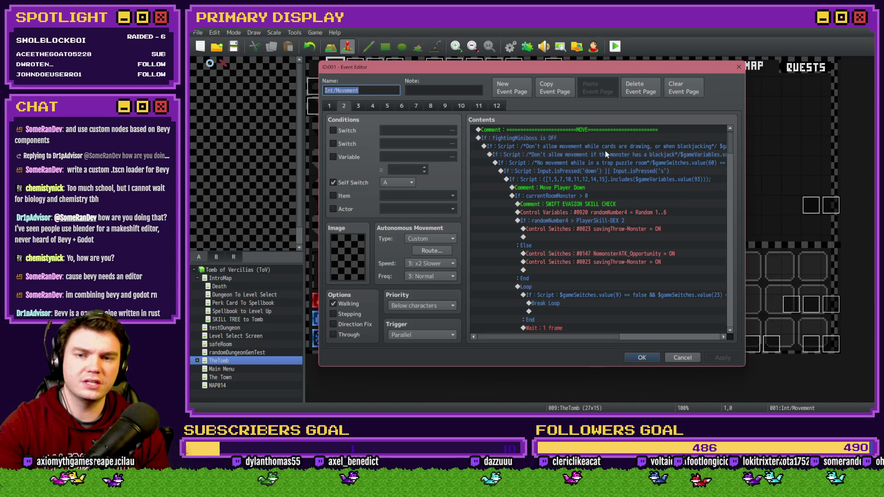
left_click_drag(582, 337, 648, 336)
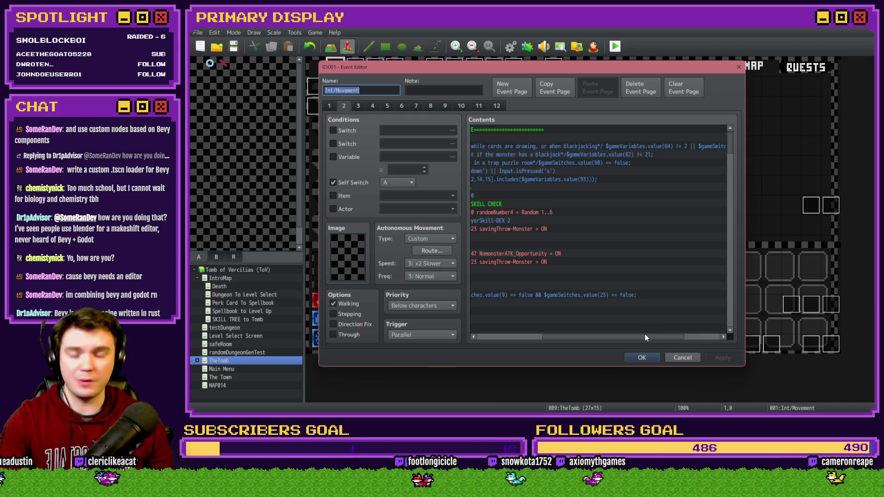
left_click_drag(624, 335, 561, 336)
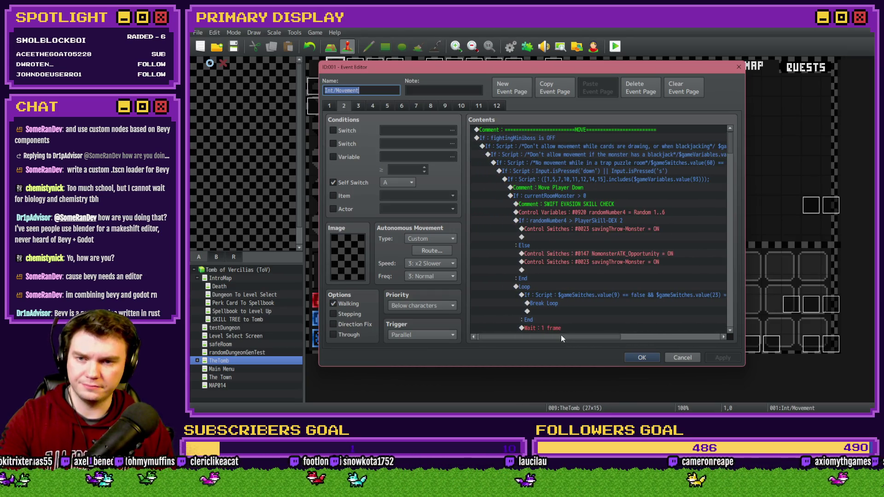
left_click_drag(560, 335, 596, 337)
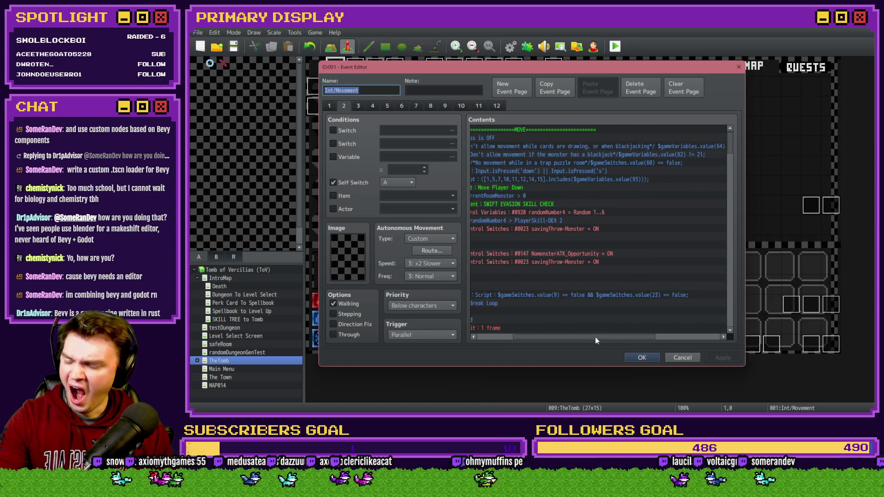
left_click_drag(595, 336, 656, 336)
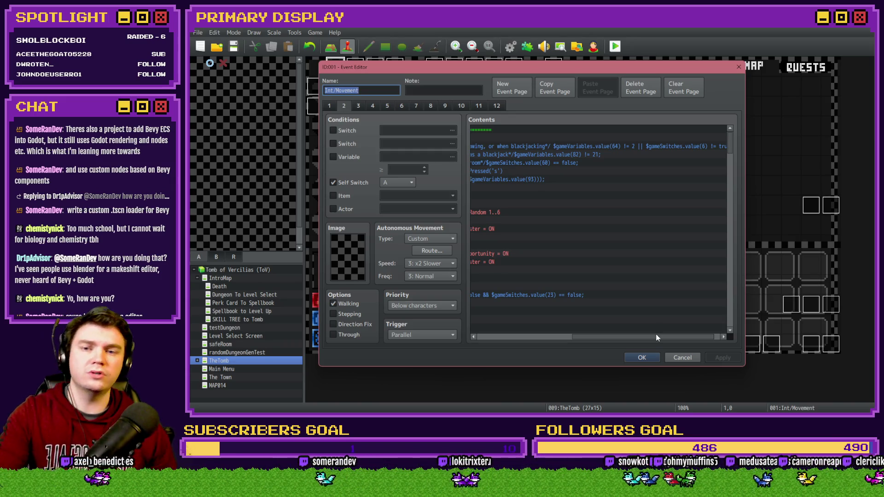
left_click(601, 148)
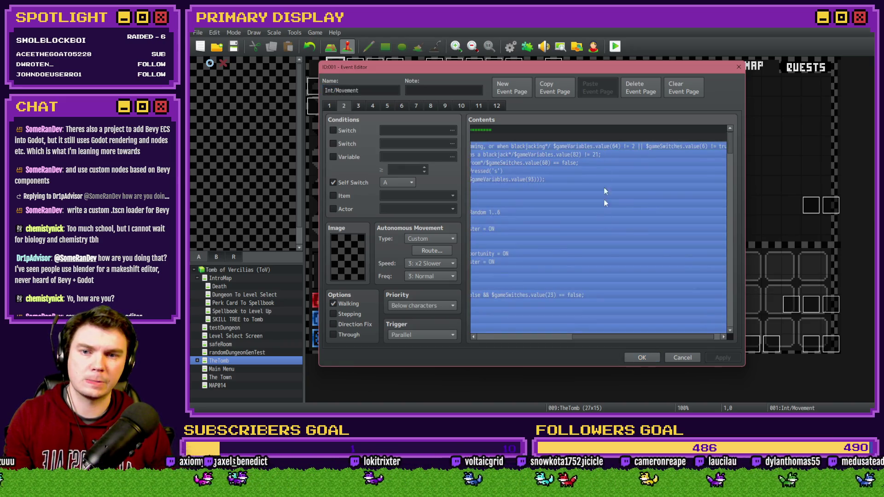
left_click(640, 359)
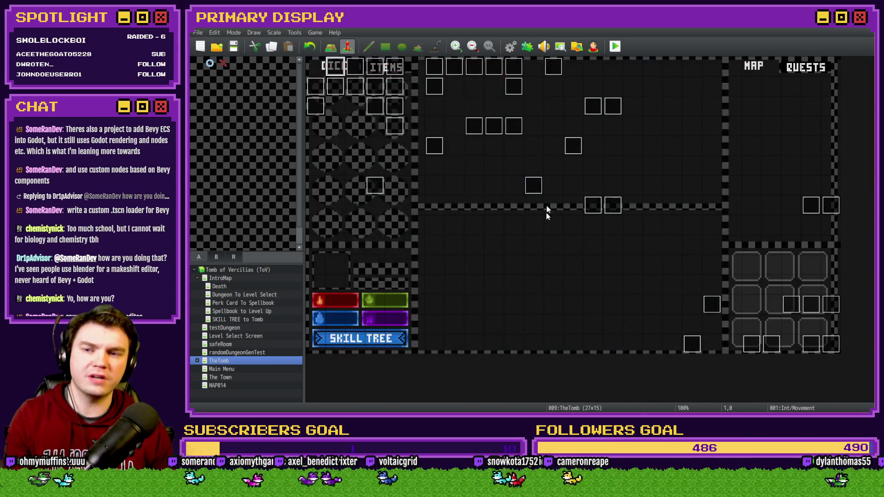
- Open the Draw And Attack event and scroll down through its card logic
double_click(811, 344)
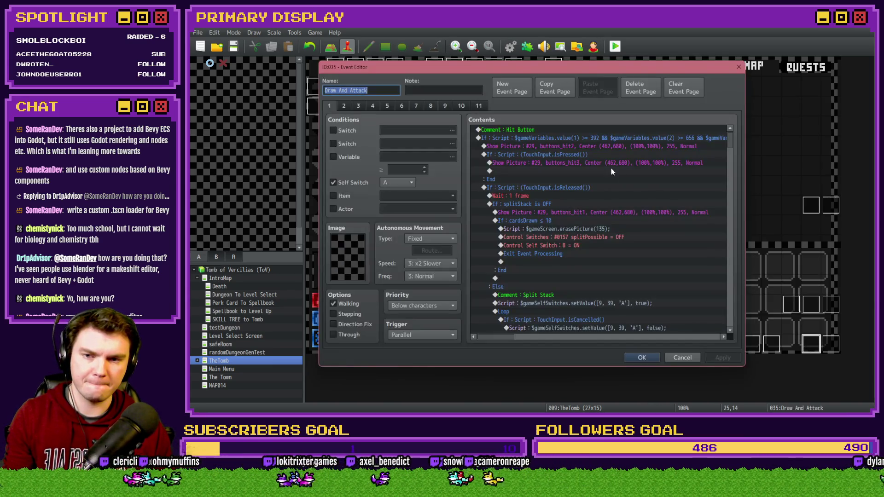
scroll(597, 253, "down", 7)
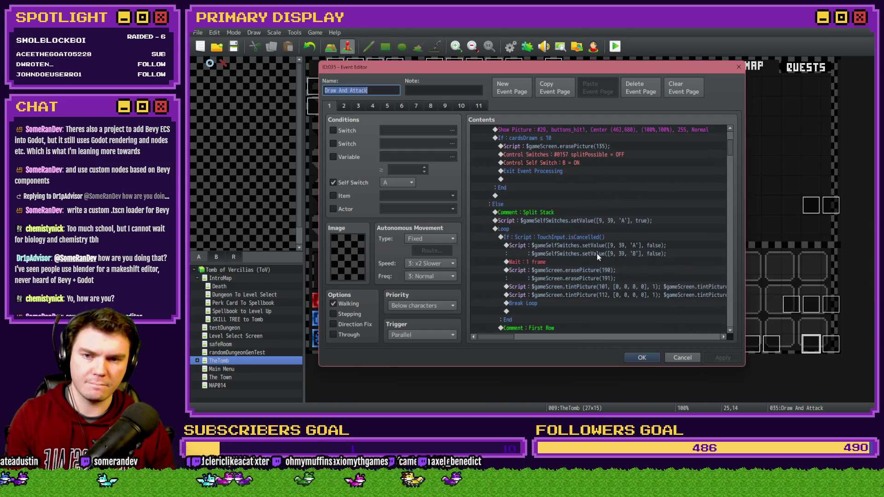
scroll(597, 255, "down", 9)
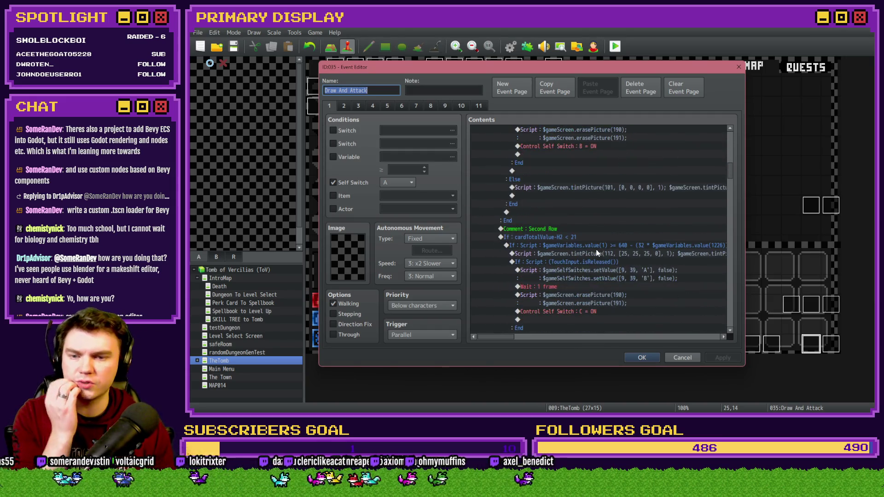
scroll(596, 250, "down", 10)
scroll(597, 254, "down", 2)
scroll(595, 250, "down", 2)
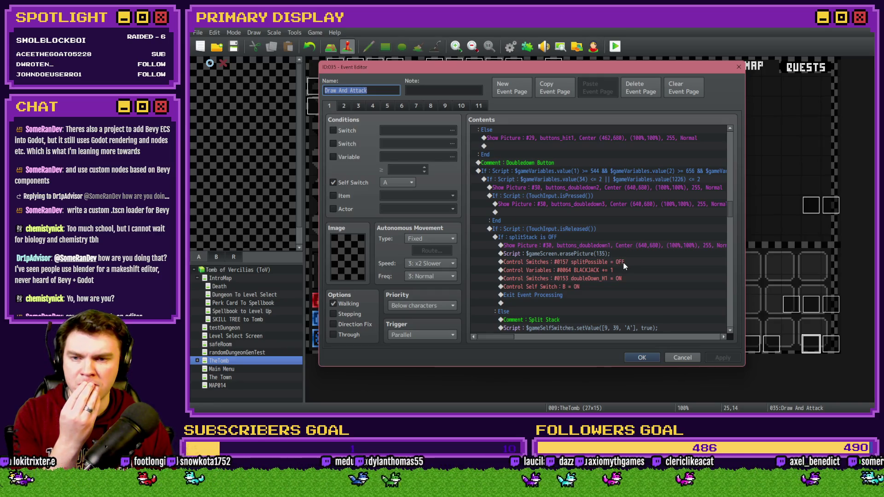
scroll(623, 262, "down", 5)
scroll(623, 263, "down", 7)
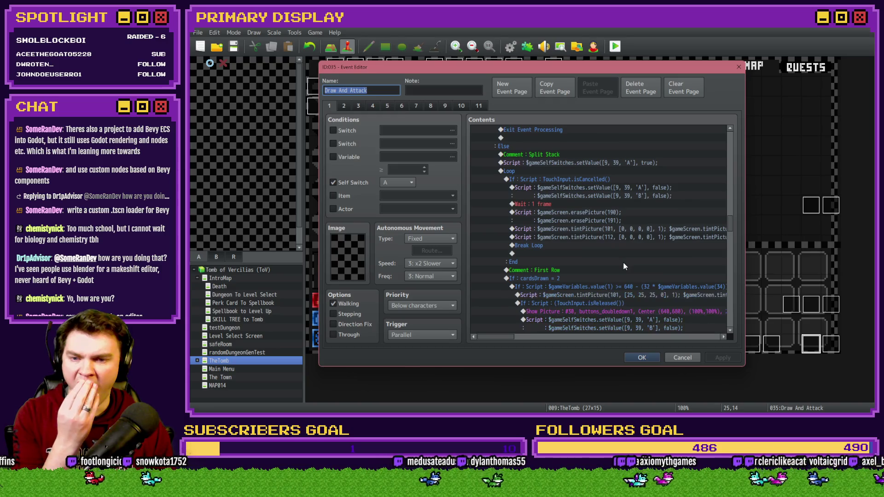
scroll(625, 263, "down", 9)
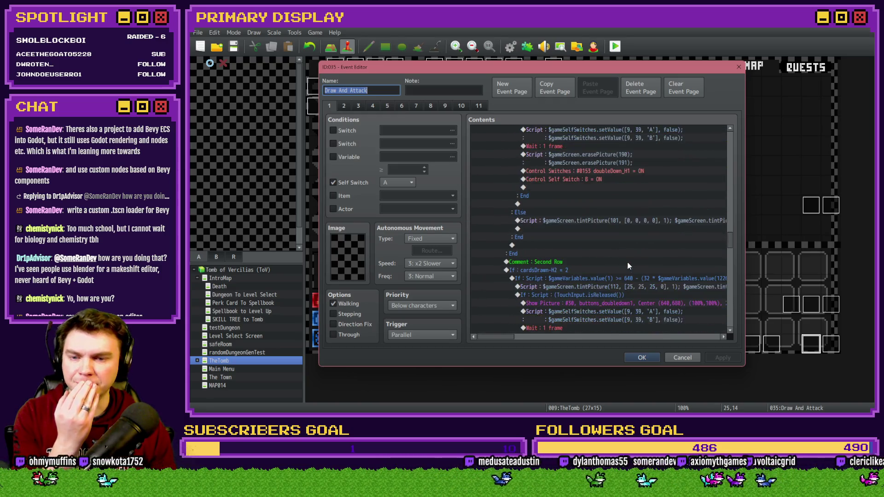
scroll(628, 261, "down", 7)
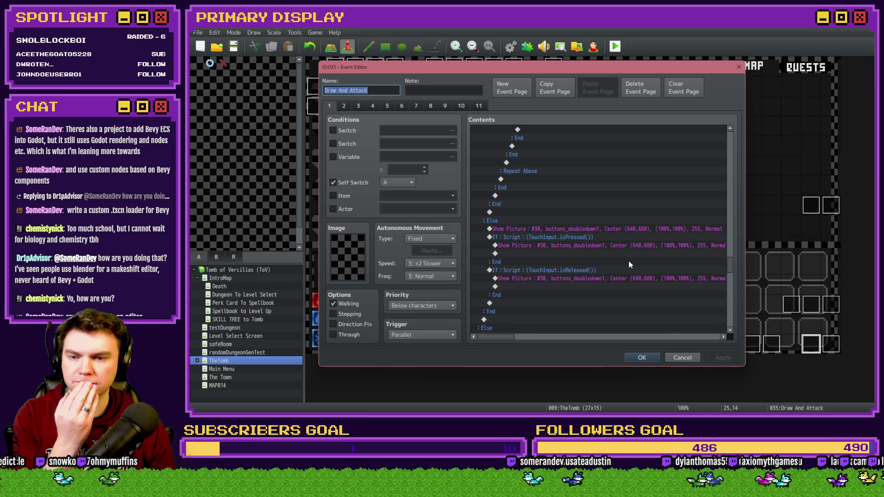
scroll(629, 261, "down", 8)
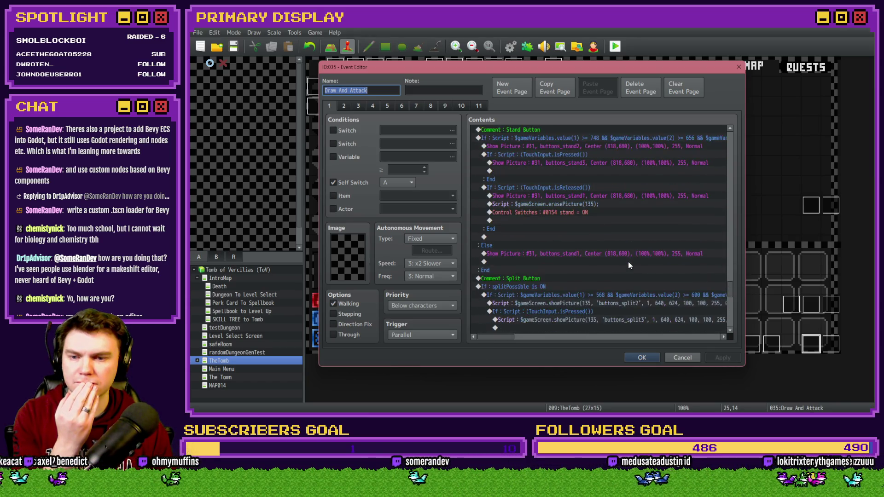
scroll(628, 262, "down", 5)
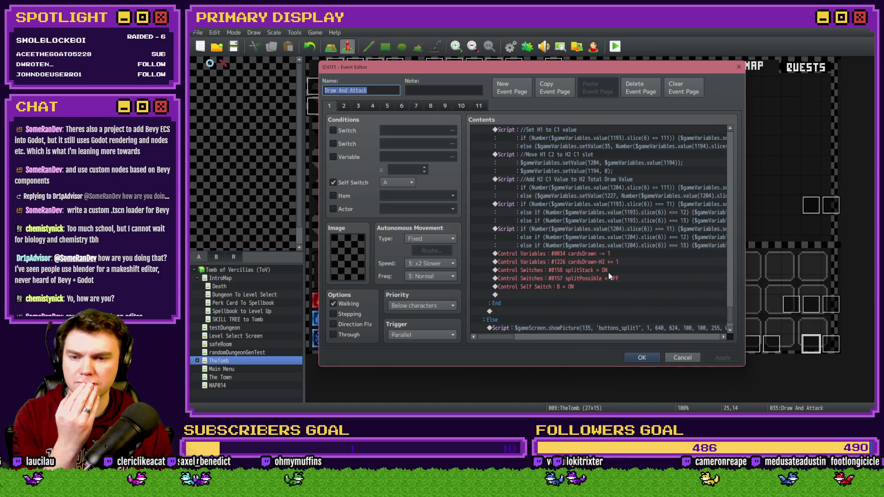
- Inspect its splitStack = ON switch command, then close it and reopen Int/Movement
left_click(609, 272)
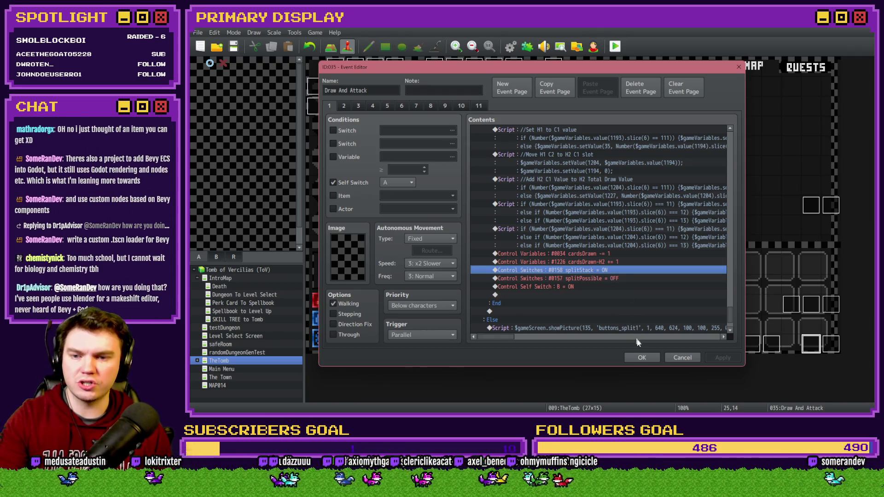
left_click(642, 358)
double_click(330, 65)
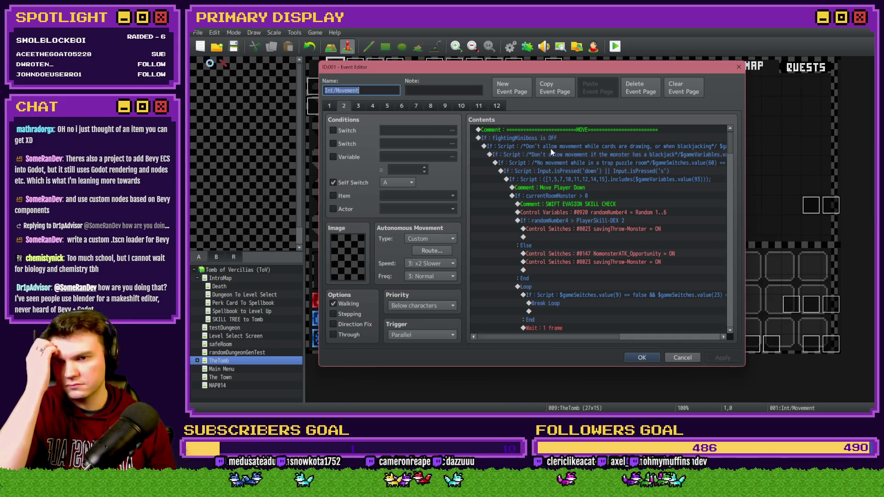
- Append '&& $gameSwitches.value(158) == false' after the variable 64 check in the branch script
left_click(550, 149)
double_click(551, 147)
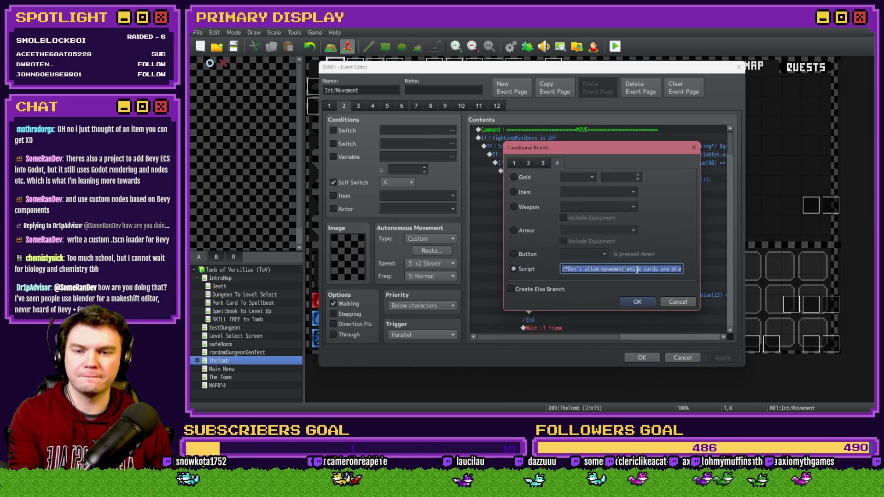
key("Right")
key("Right")
key("Right")
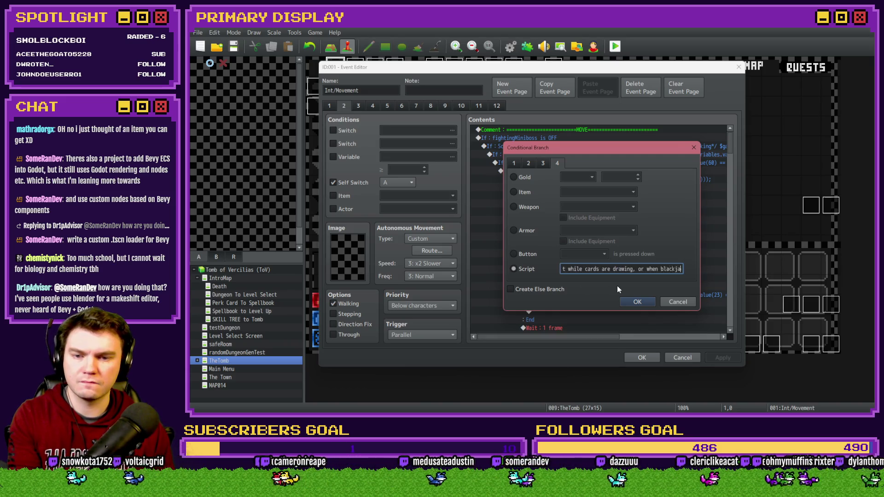
key("Right")
key("Right")
key("Right")
left_click(575, 269)
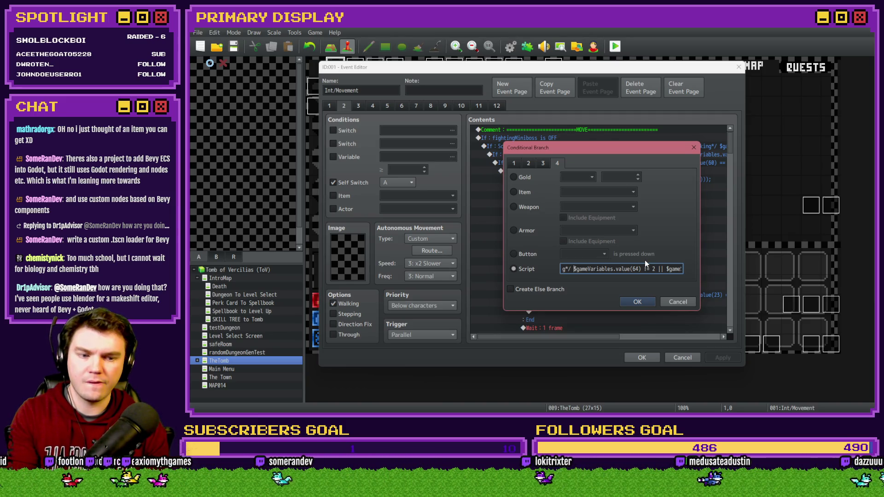
type("(64")
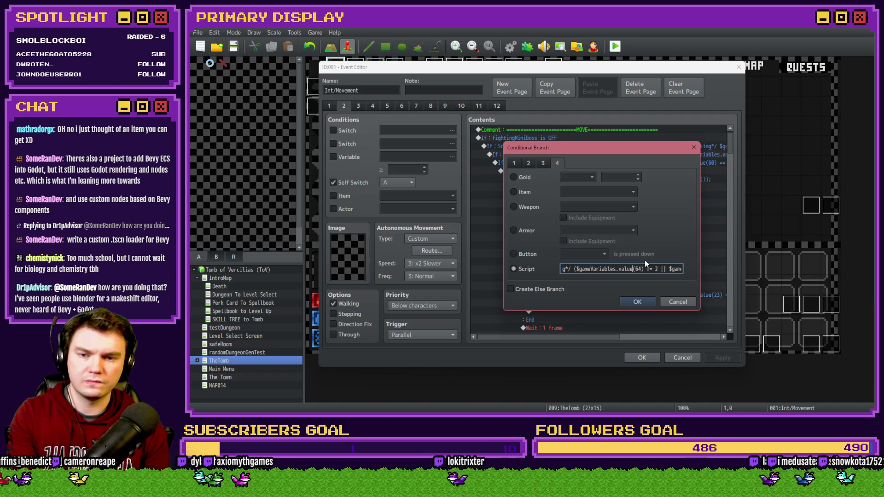
type(")")
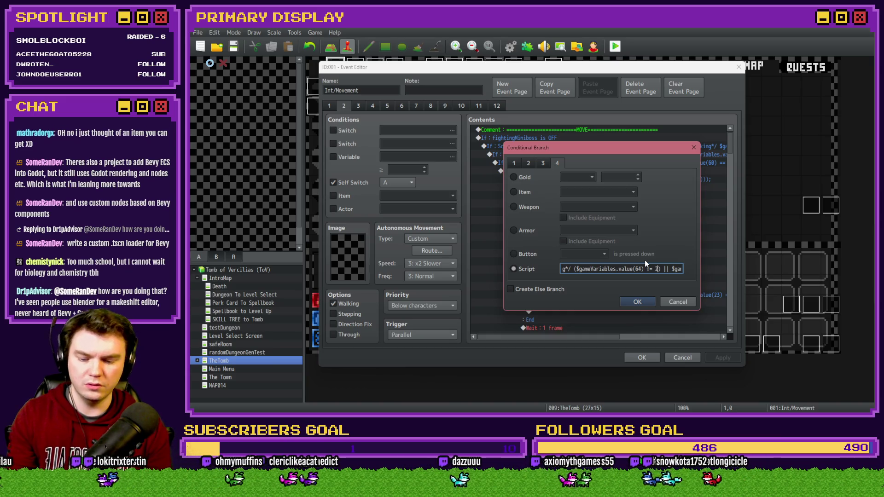
type("&&")
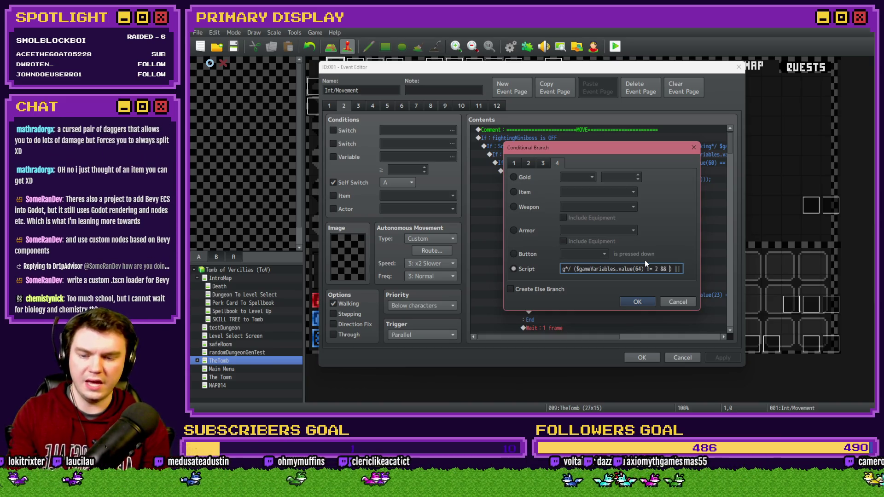
type(" $gameSwitches.value")
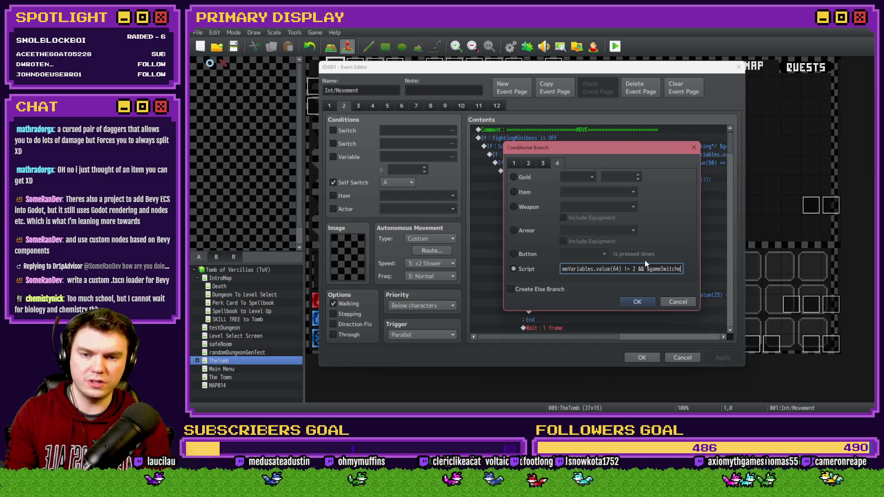
type("(158")
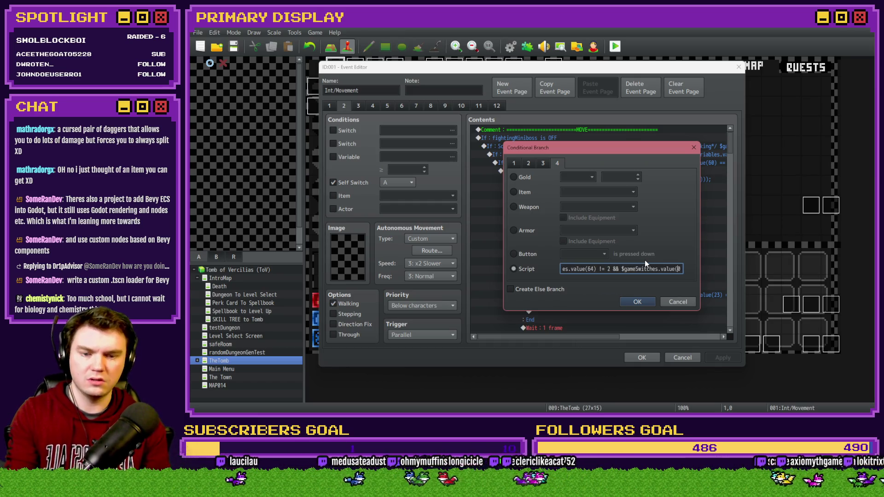
type(")")
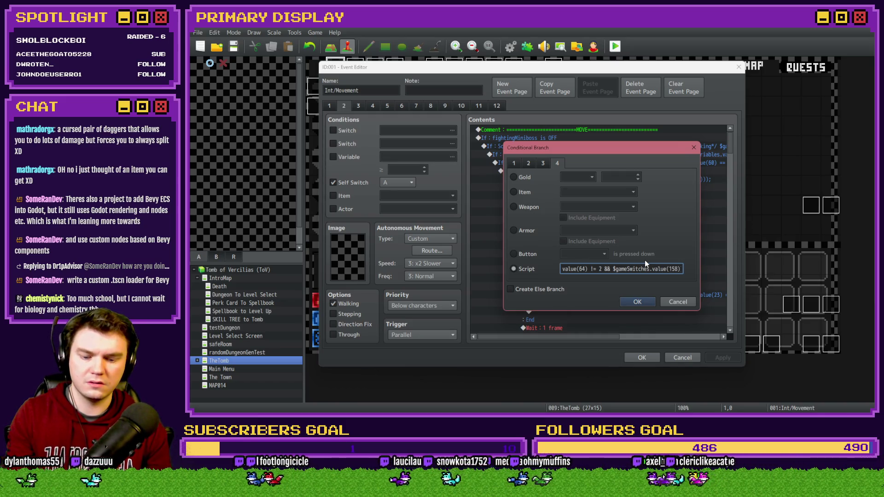
type(" ==")
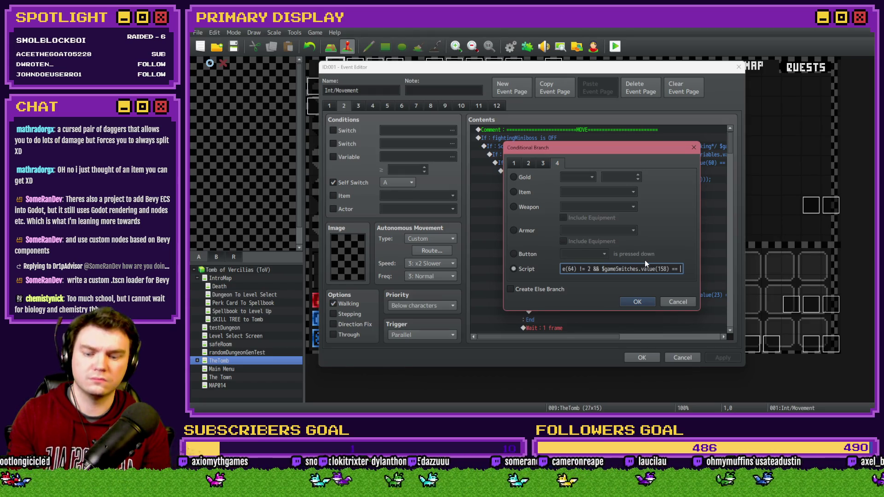
type("false")
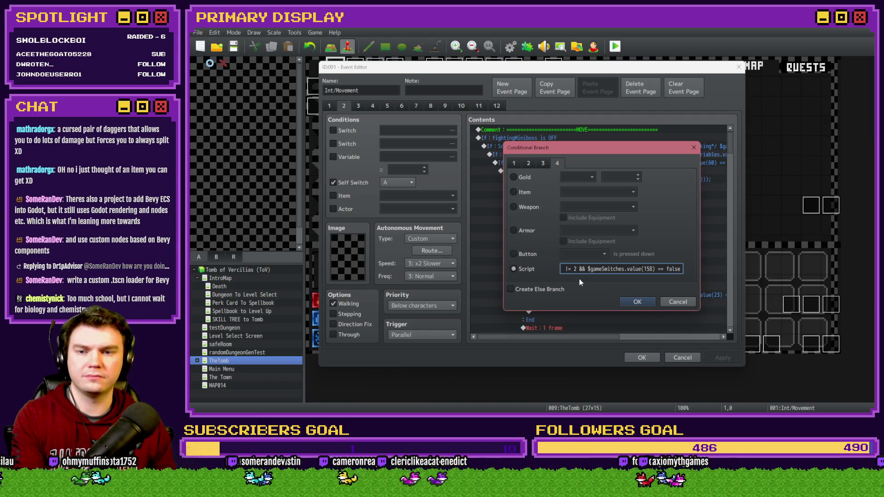
key("Left")
key("Left")
key("Left")
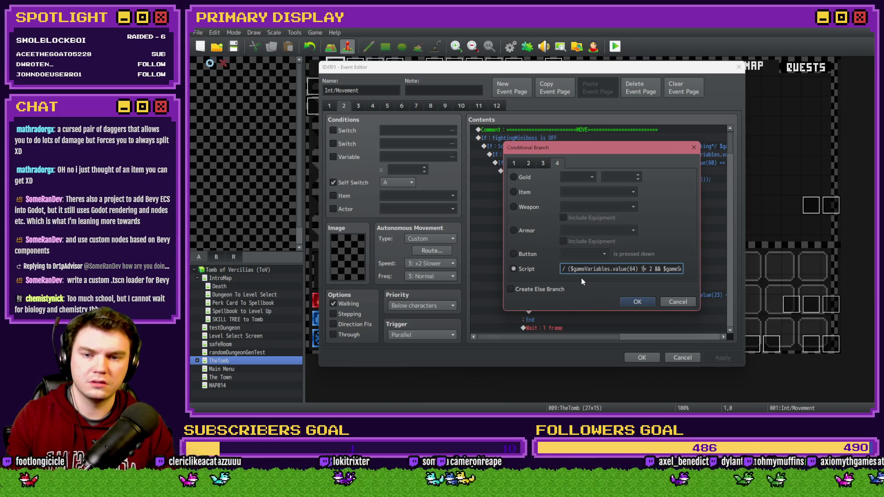
- Rewrite the condition as '$gameVariables.value(64) < 2 && $gameSwitches.value(158) == false'
key("BackSpace")
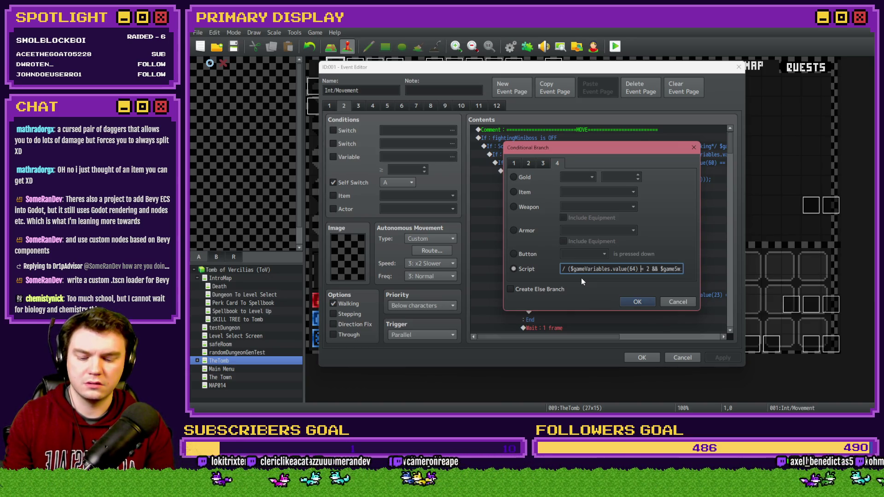
type(">")
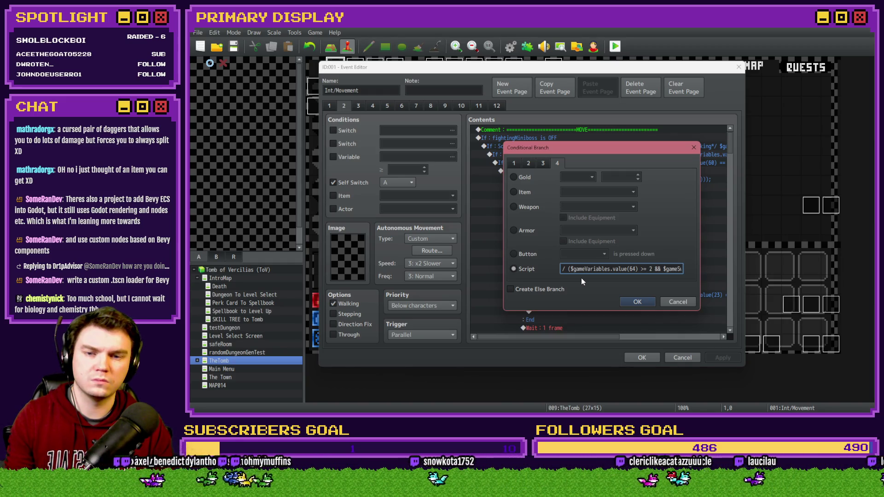
key("BackSpace")
key("BackSpace")
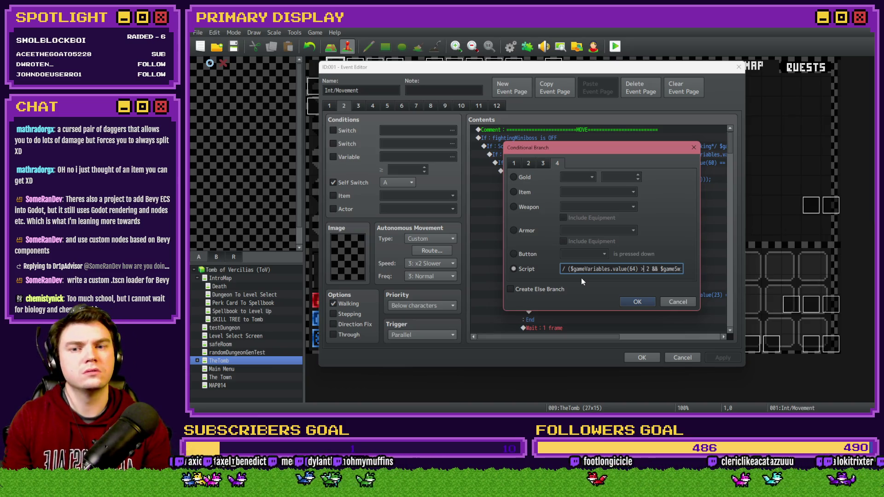
type("<")
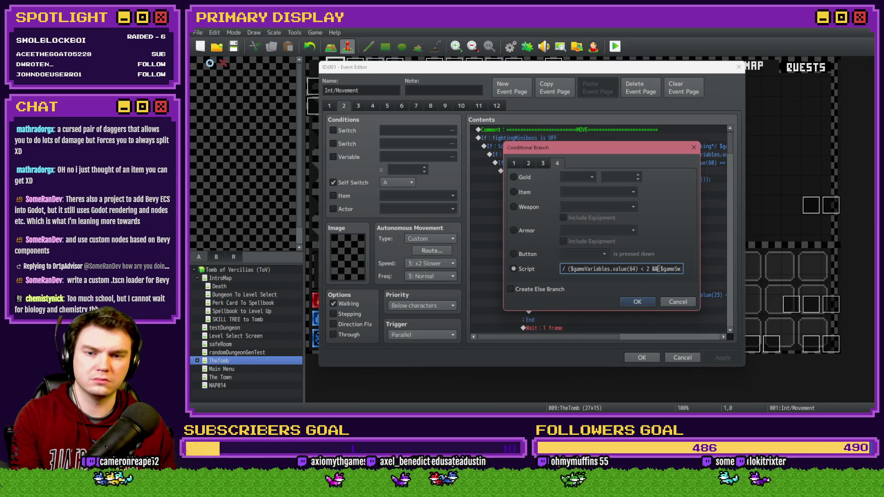
key("Right")
key("Right")
key("Right")
type("== false")
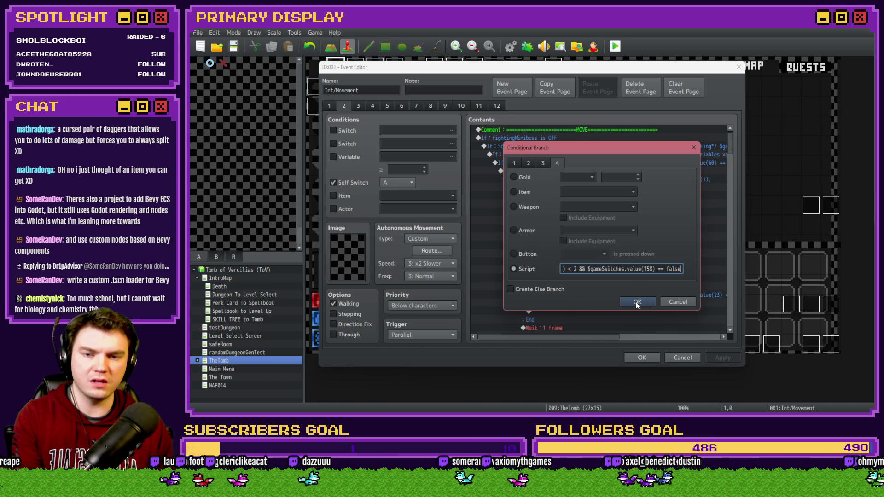
- Confirm the branch, close the Int/Movement event, and launch a playtest
left_click(637, 302)
left_click(642, 358)
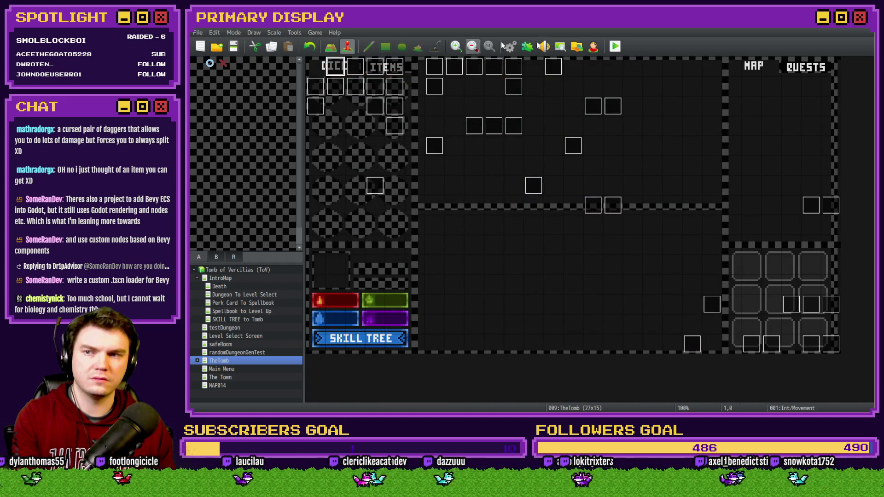
left_click(615, 46)
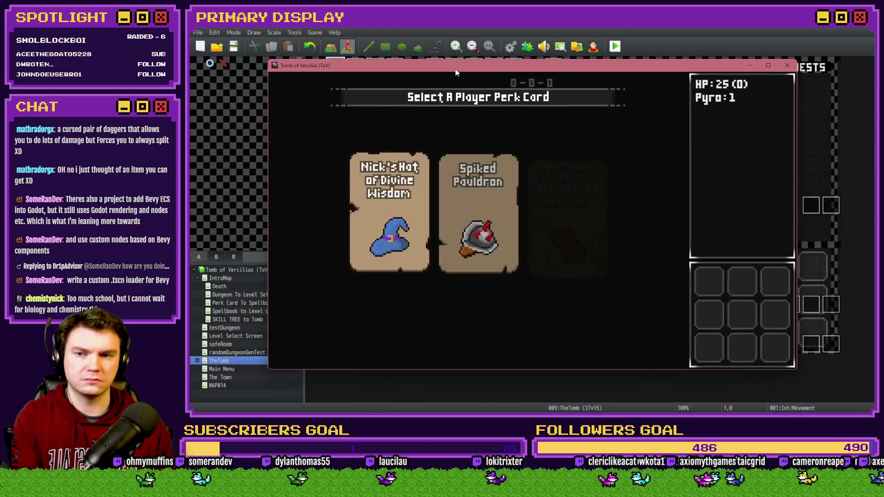
mouse_move(490, 157)
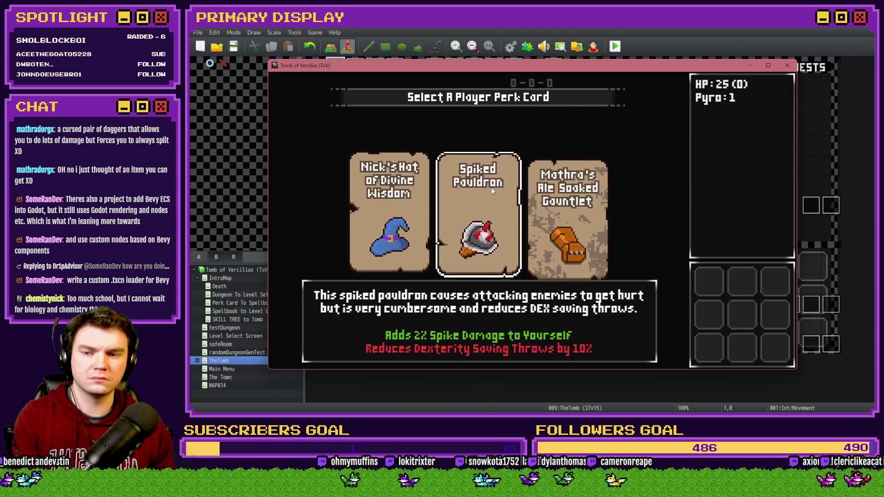
left_click(600, 203)
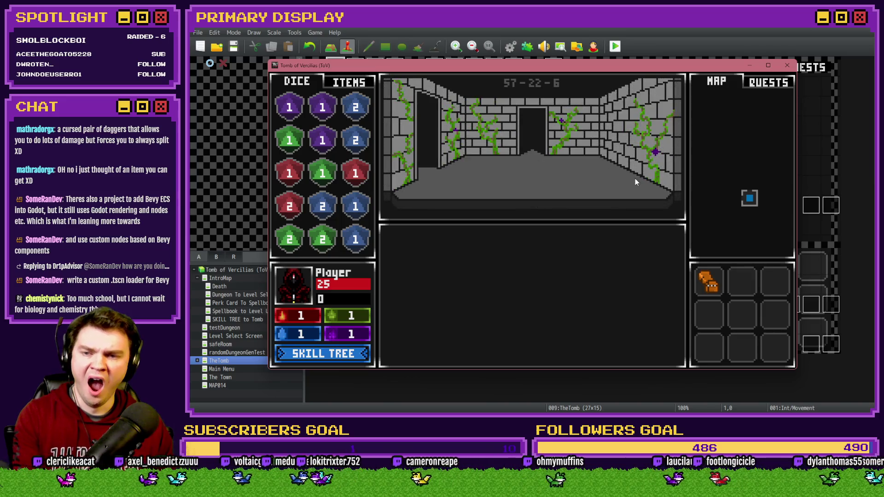
key("Up")
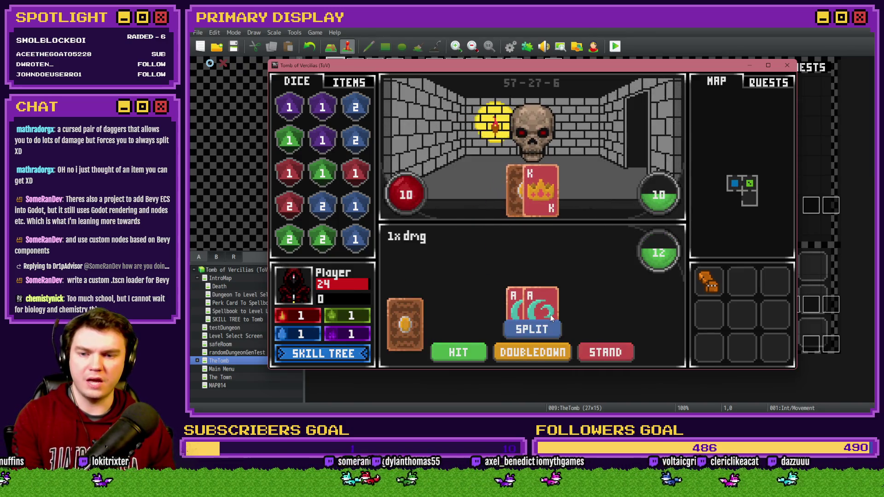
left_click(543, 328)
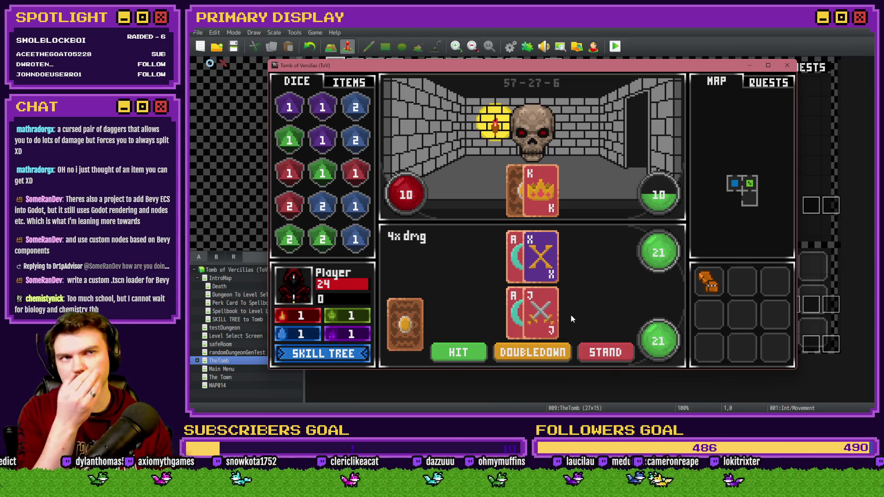
key("F9")
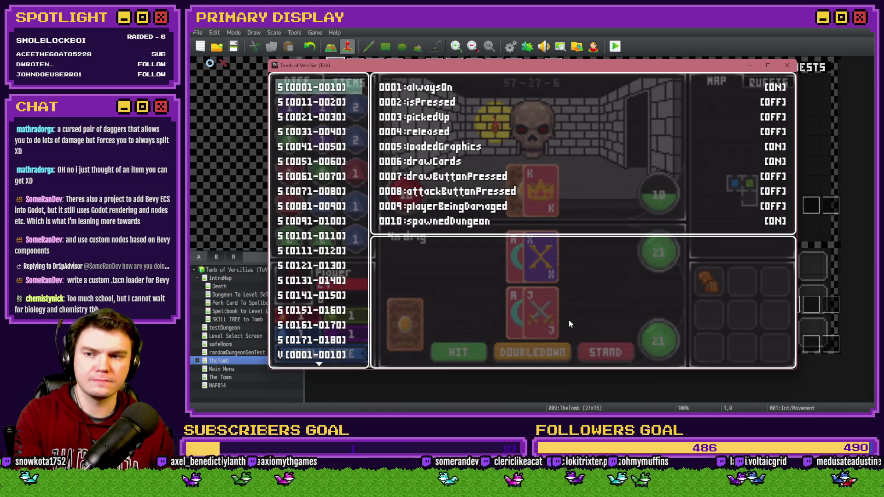
key("Down")
key("Down")
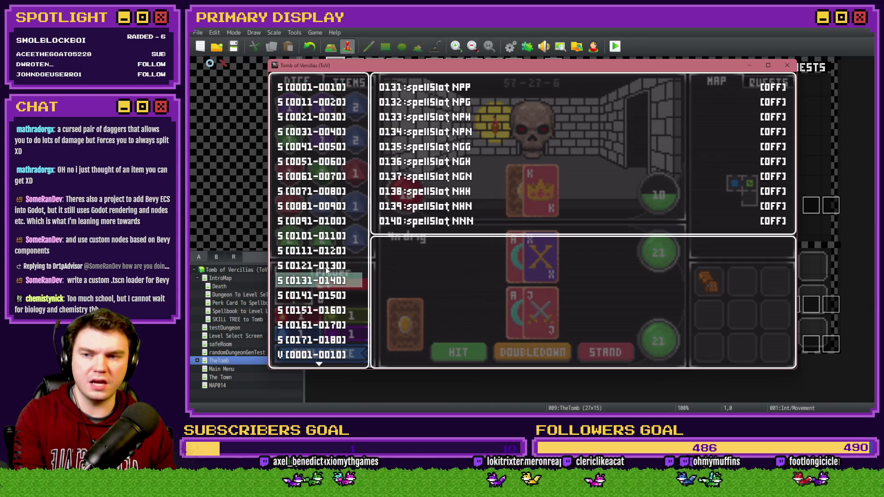
key("Down")
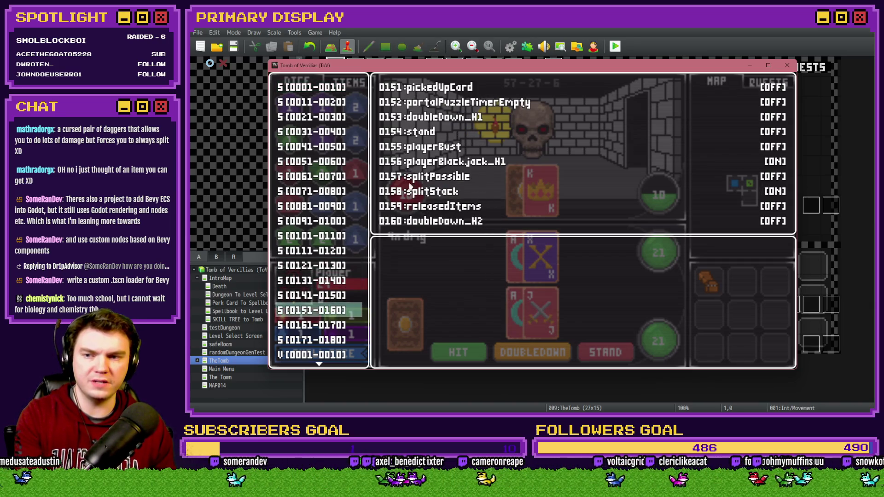
key("Return")
key("Up")
key("Up")
key("Up")
key("Return")
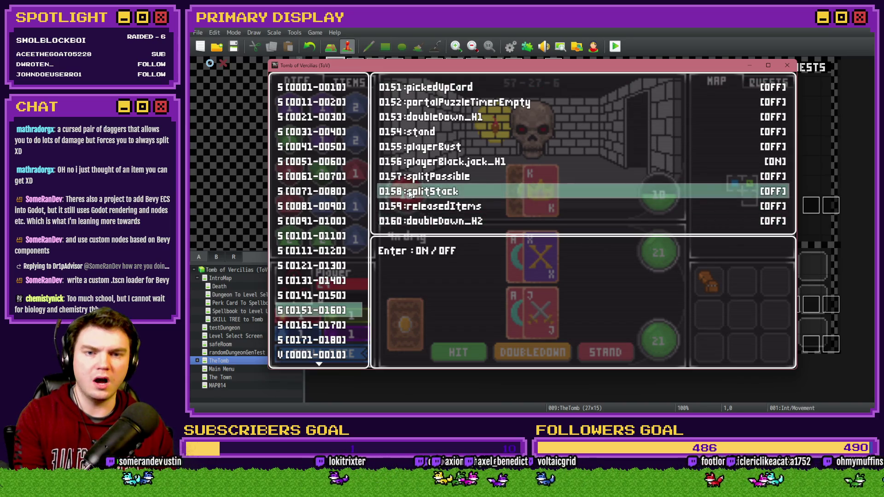
key("Escape")
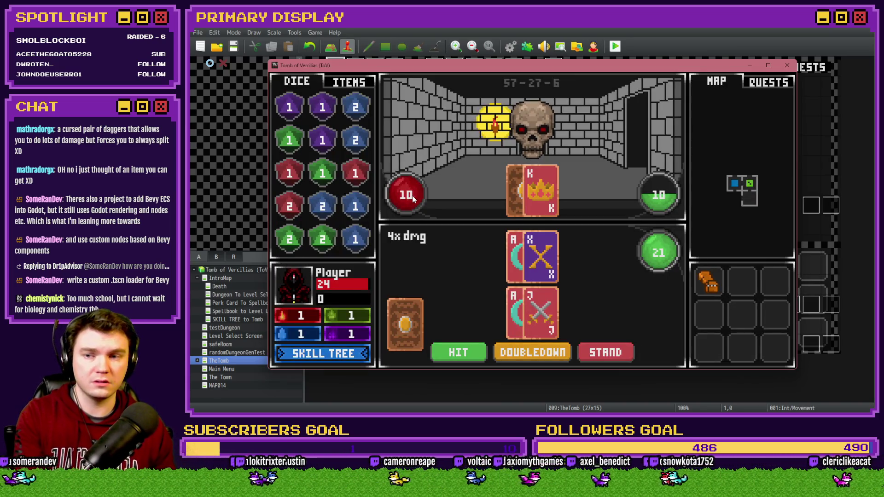
left_click(787, 65)
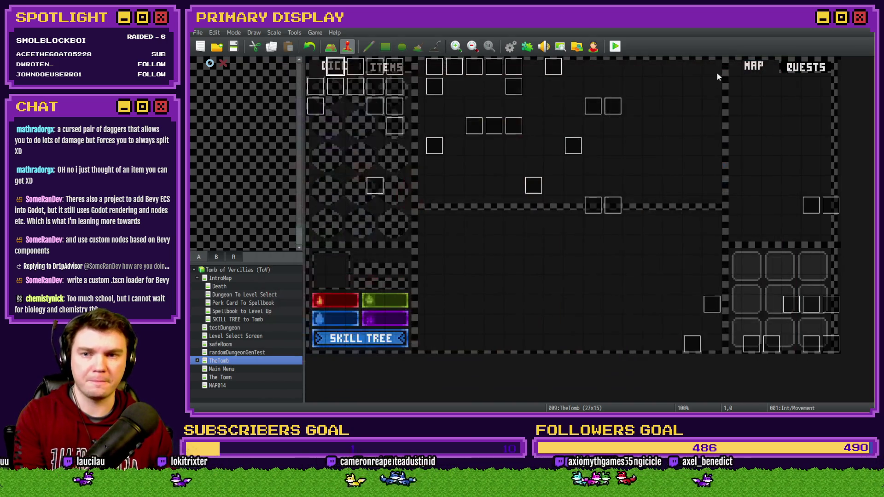
- In the Int/Movement branch script, change the variable 64 test from '< 2' to '> 2'
double_click(340, 70)
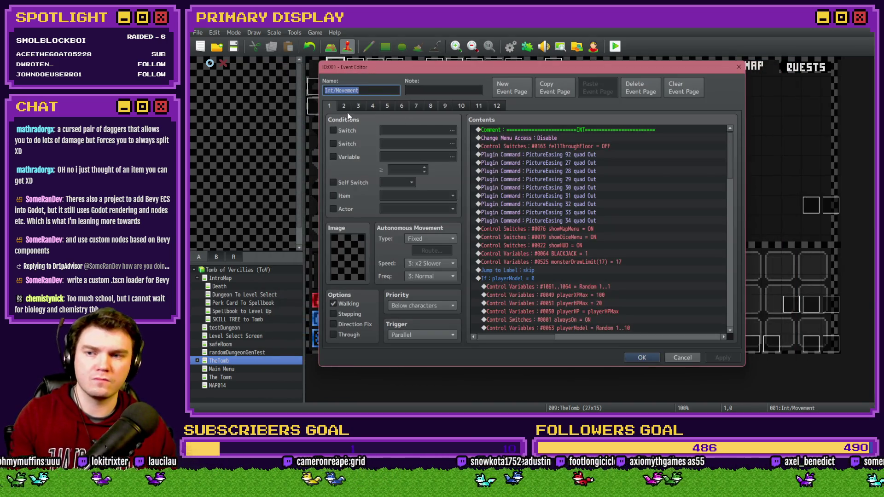
double_click(571, 147)
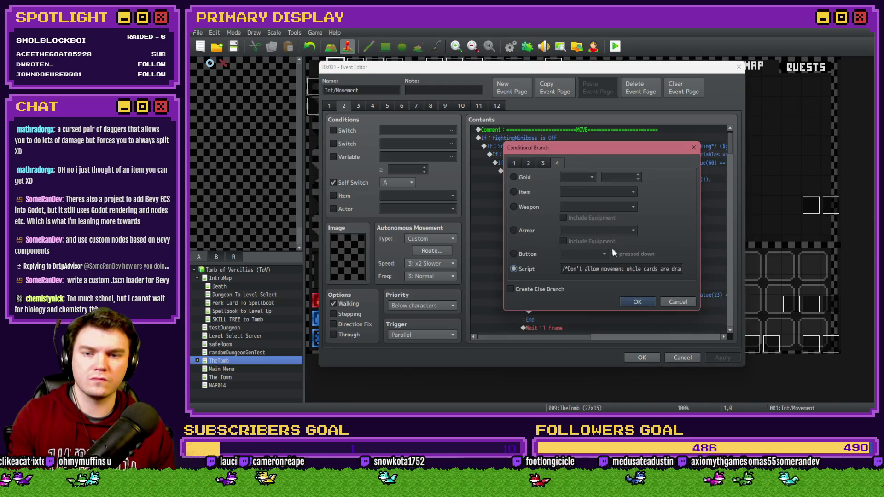
left_click(649, 268)
key("Right")
key("Right")
key("Right")
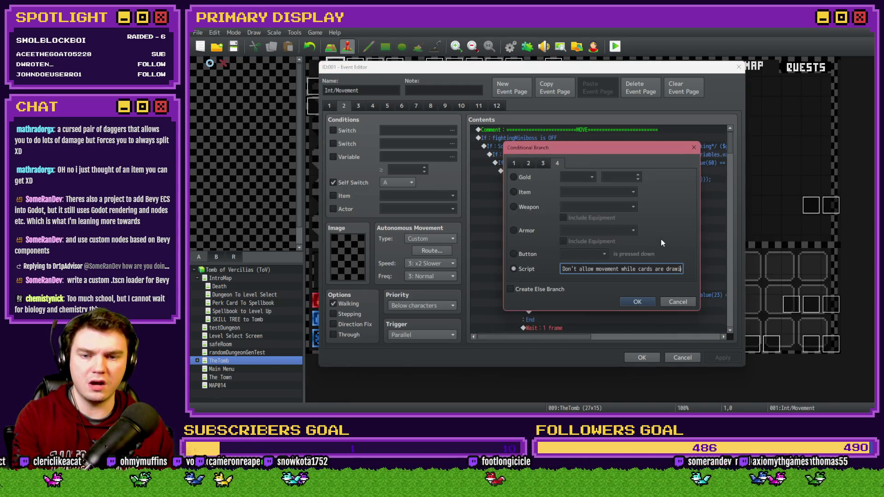
key("Right")
key("Right")
key("Right")
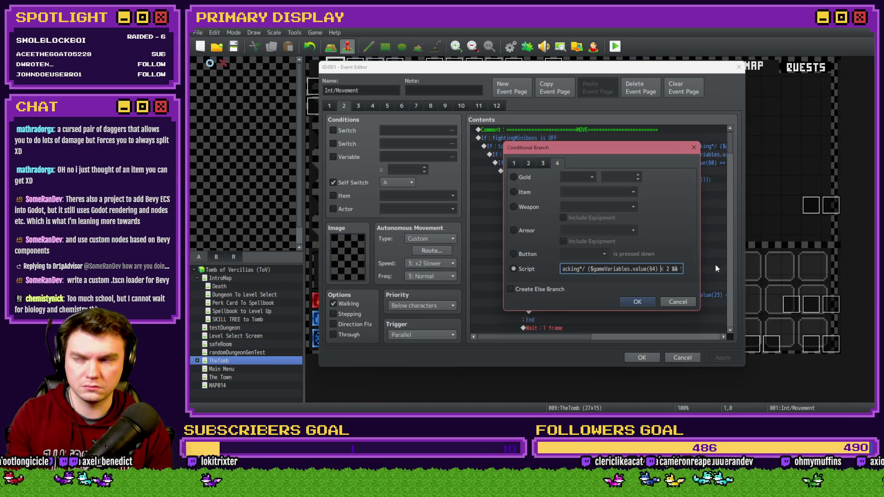
key("BackSpace")
type(">")
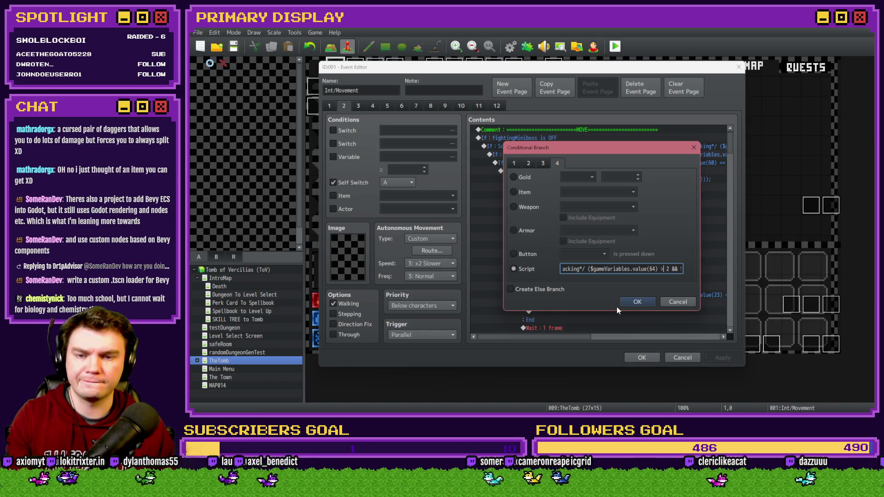
- Confirm the branch, save and close the event, and launch a playtest
left_click(625, 305)
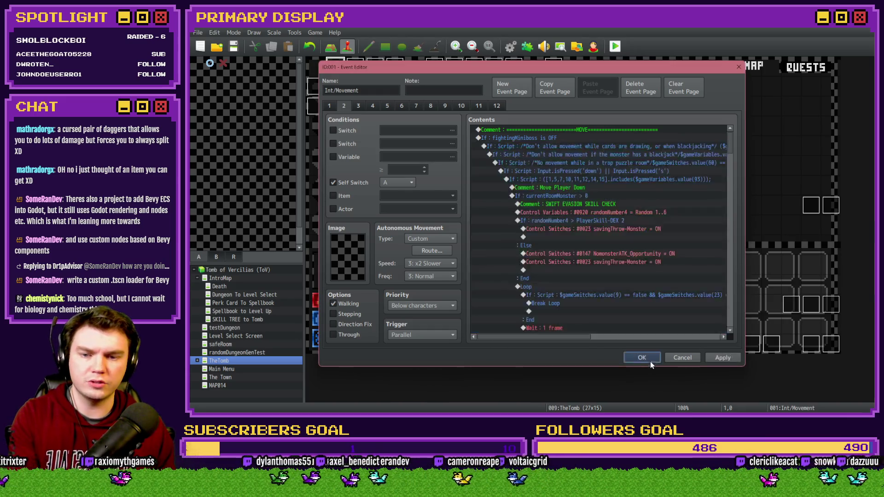
left_click(641, 357)
left_click(615, 46)
left_click(507, 232)
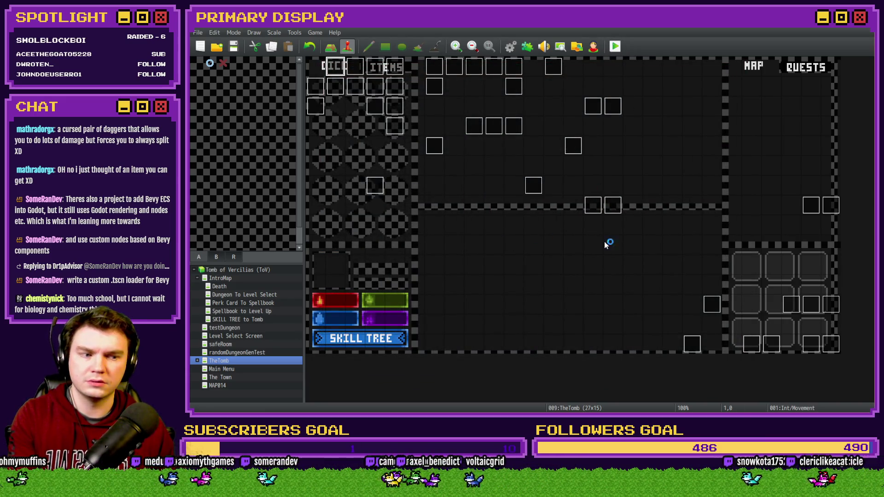
- In the playtest, pick the wizard hat perk, check variable 0064 BLACKJACK via F9, then quit
mouse_move(813, 164)
left_mouse_down()
mouse_move(562, 127)
mouse_move(462, 67)
left_mouse_up()
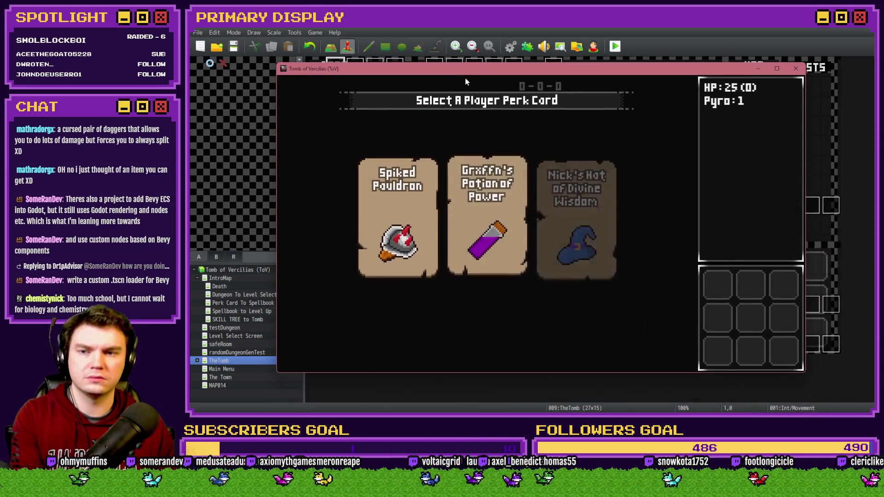
mouse_move(413, 186)
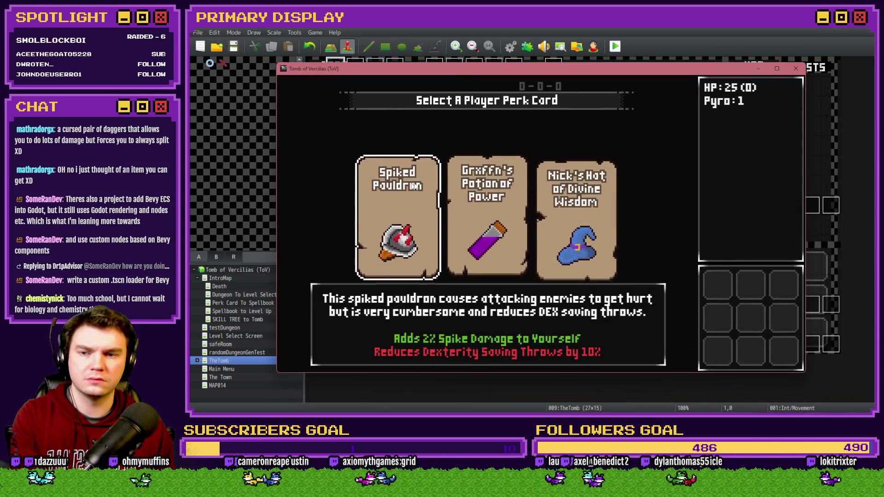
left_click(590, 198)
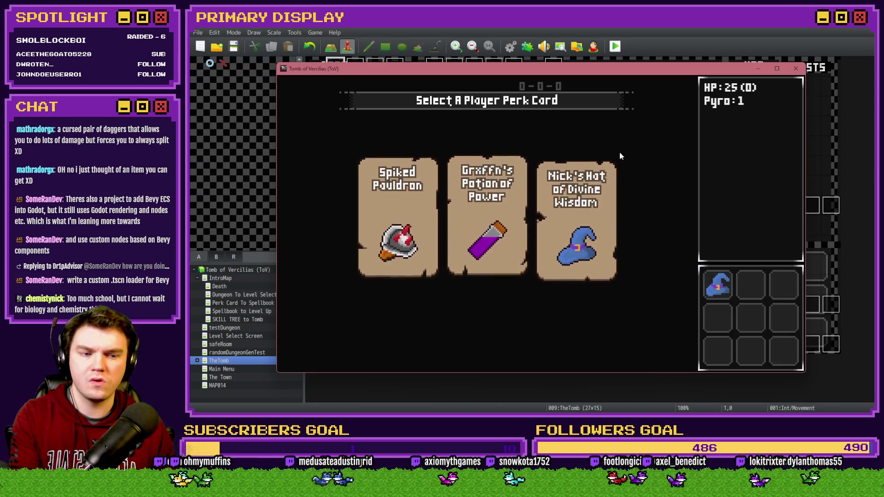
key("F9")
key("Down")
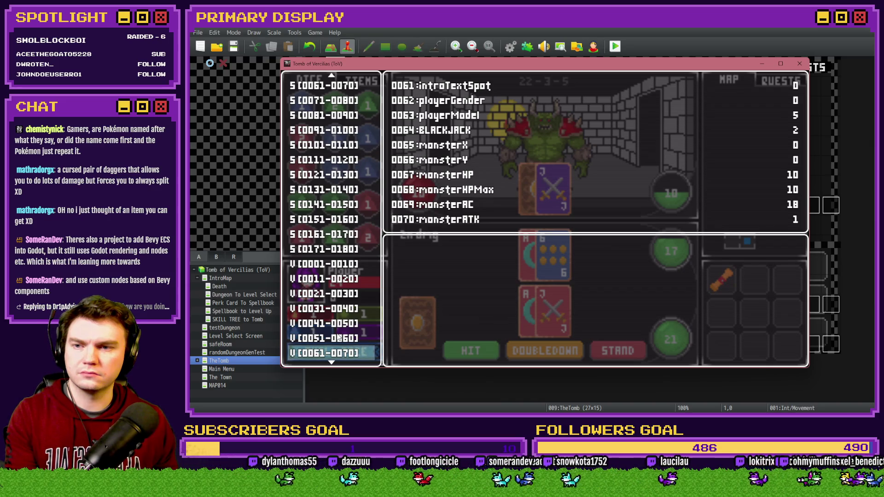
left_click(339, 337)
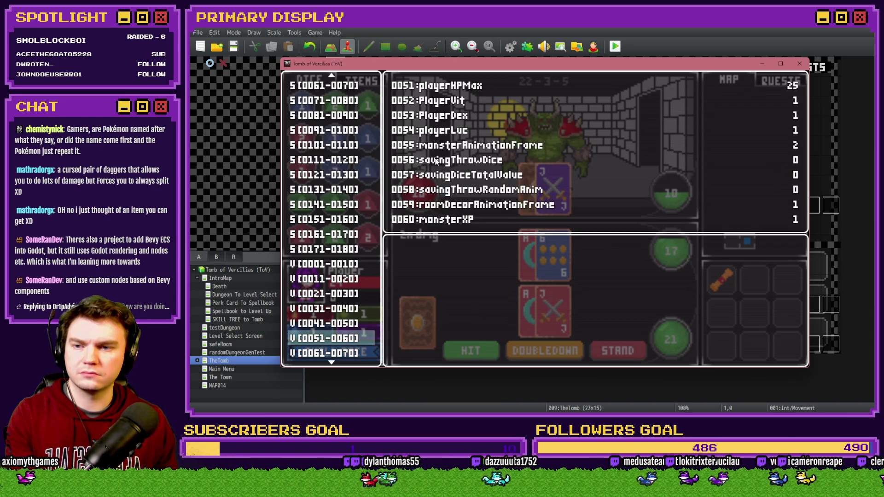
key("Down")
key("alt+F4")
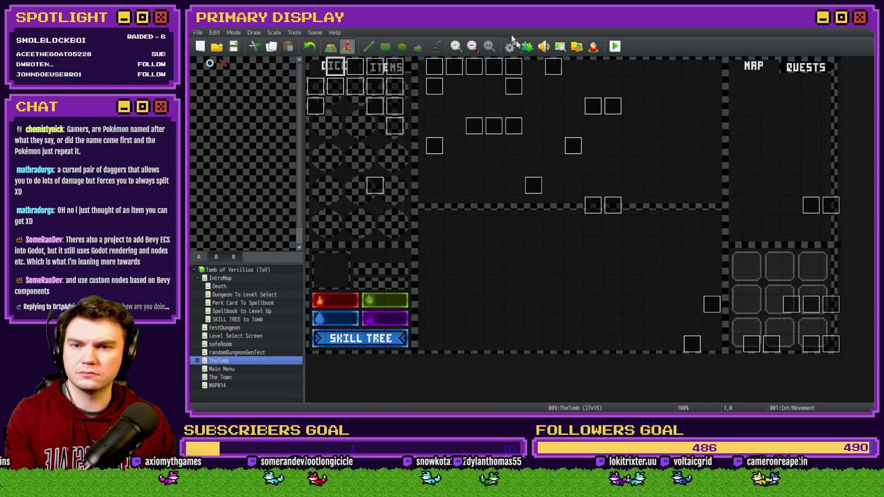
- Open Int/Movement, view the BLACKJACK ≥ 6 page, then open page 2's movement-blocking script condition
double_click(340, 69)
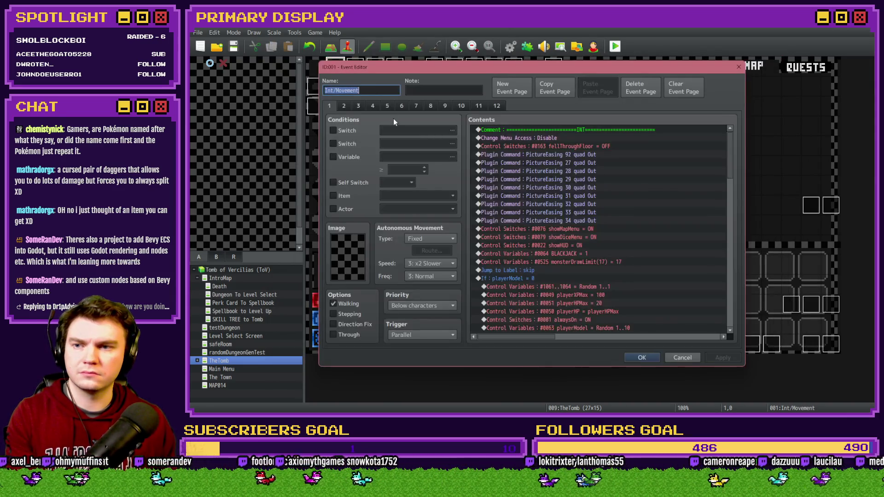
left_click(466, 108)
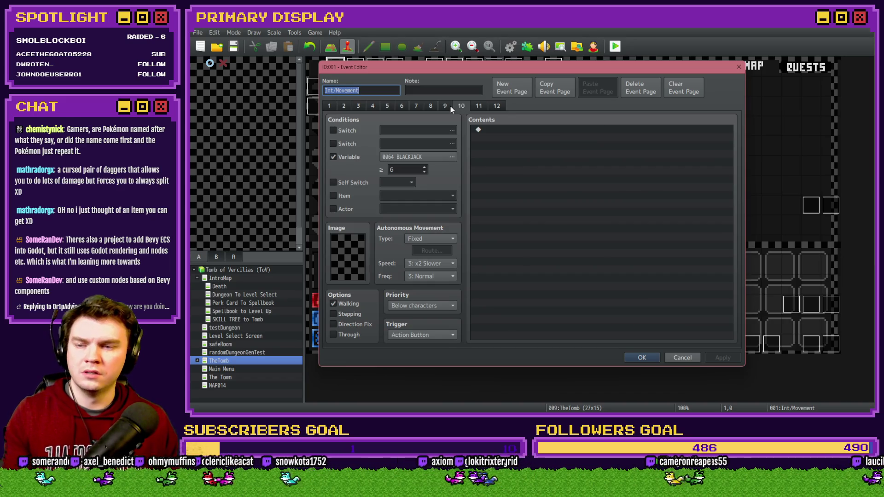
key("alt+Tab")
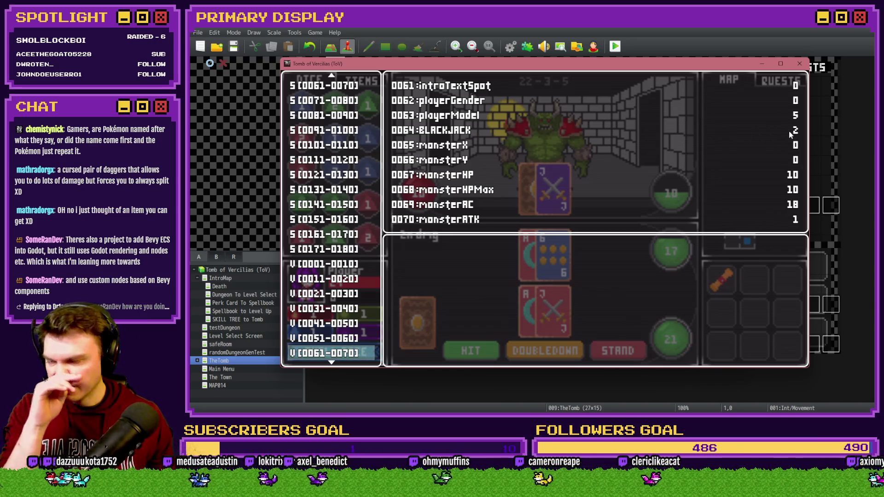
left_click(799, 63)
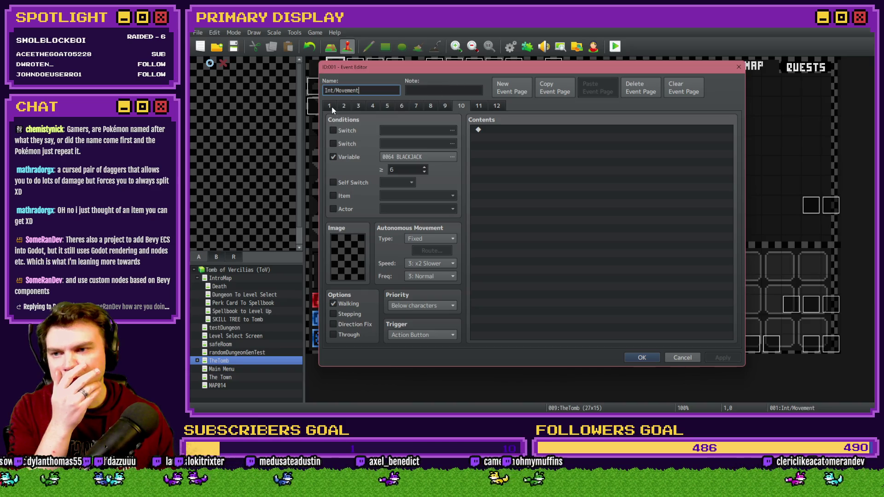
left_click(343, 105)
double_click(544, 148)
- Change 'value(64) == 1' to 'value(64) <= 1' in the branch script
left_click(644, 269)
key("Right")
key("Right")
key("Right")
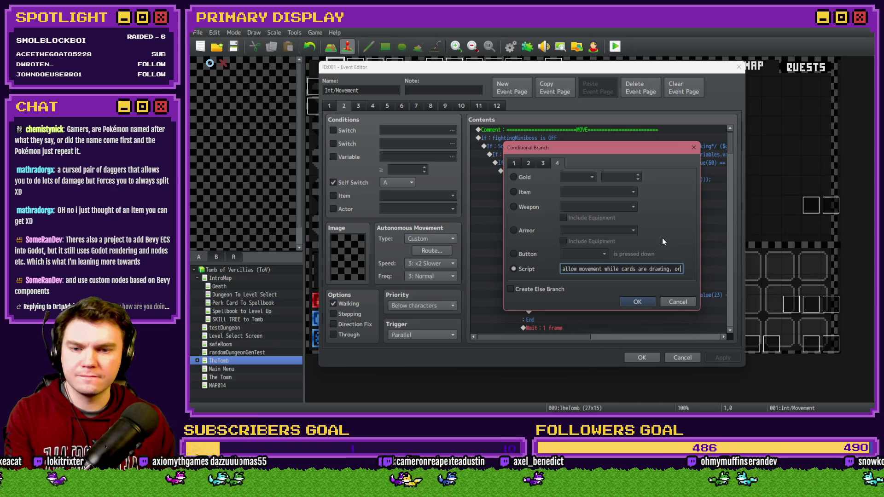
key("Right")
key("Right")
key("Right")
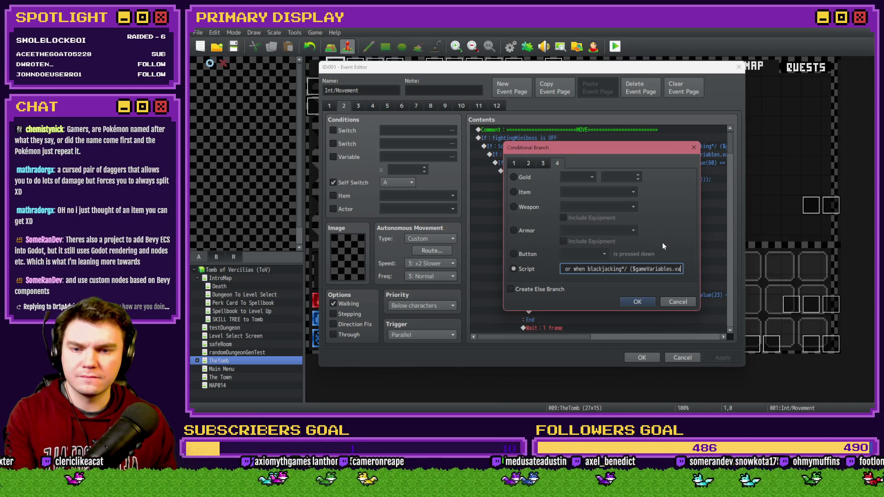
key("Right")
key("Right")
key("Right")
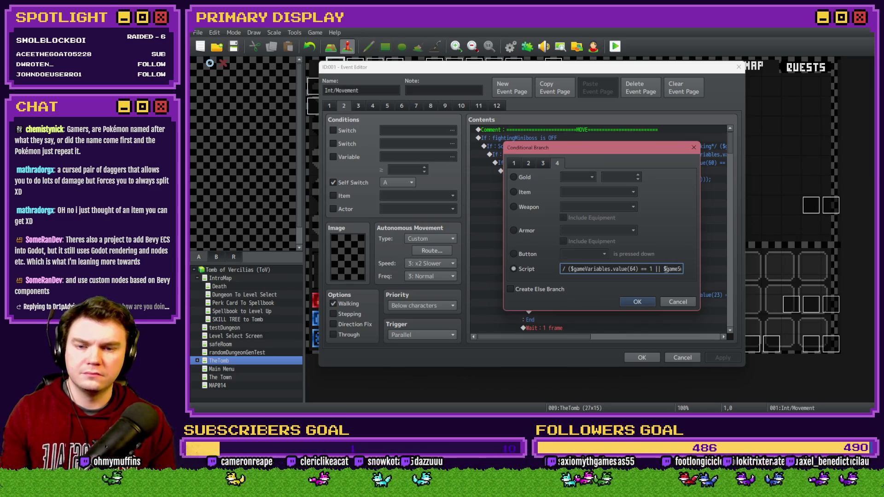
key("BackSpace")
key("Delete")
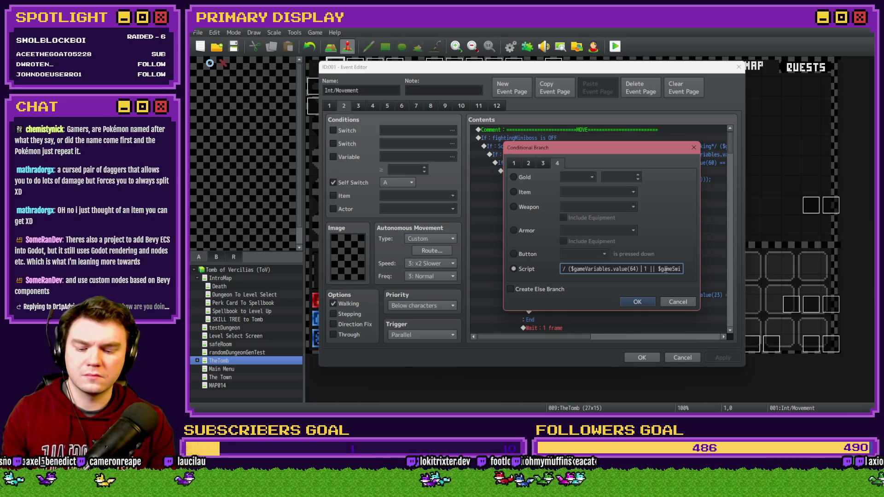
type("< ")
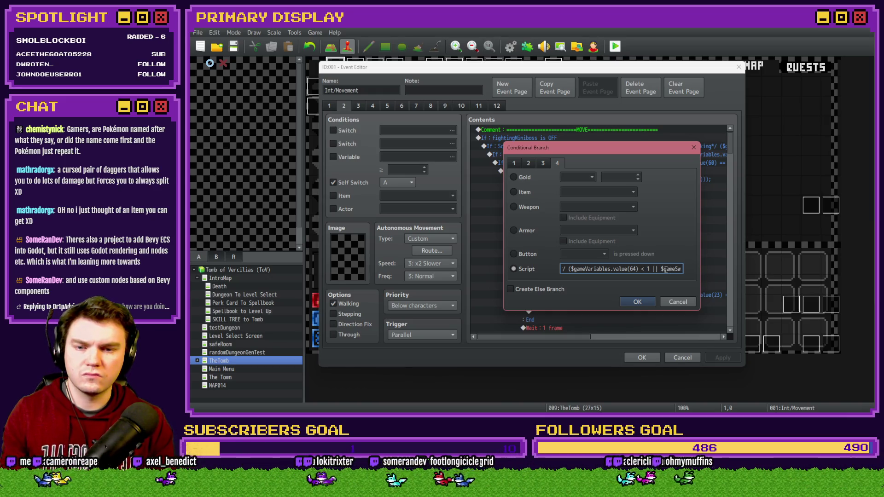
type("=")
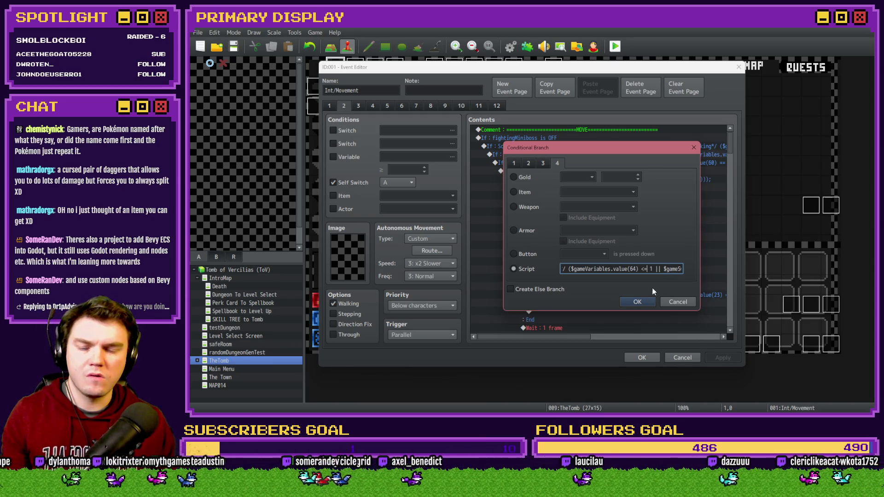
- Confirm the condition, close the Int/Movement event, and launch a playtest with F12
left_click(641, 300)
left_click(642, 357)
key("F12")
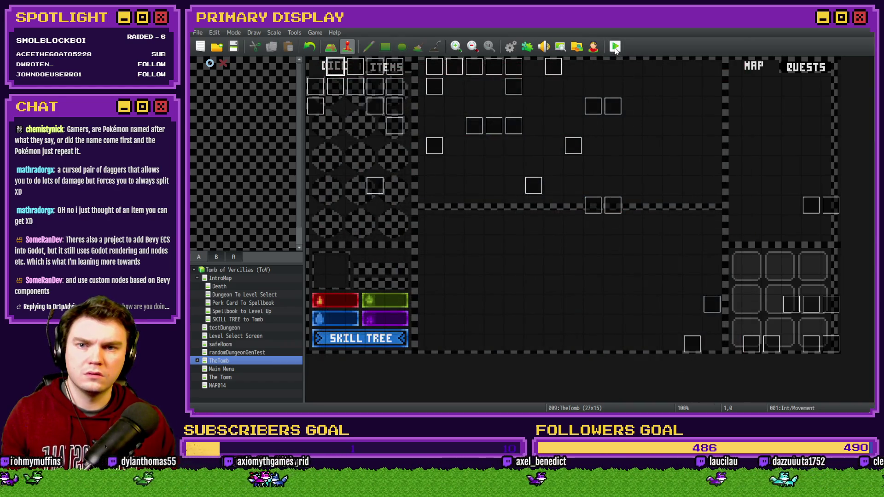
left_click(497, 229)
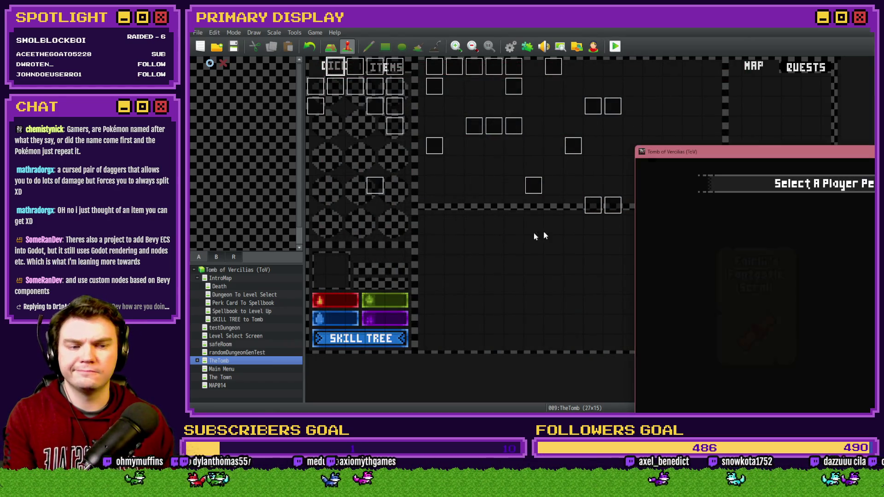
mouse_move(816, 153)
left_mouse_down()
mouse_move(716, 147)
mouse_move(389, 60)
mouse_move(403, 57)
left_mouse_up()
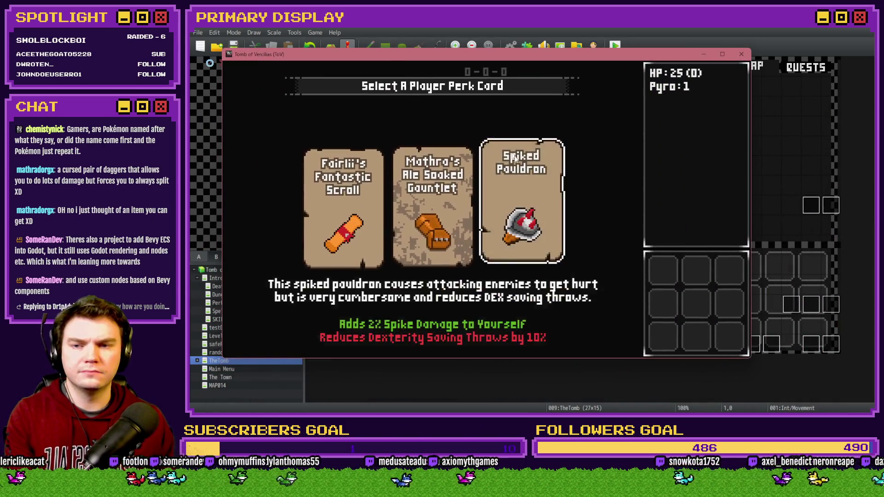
left_click(524, 173)
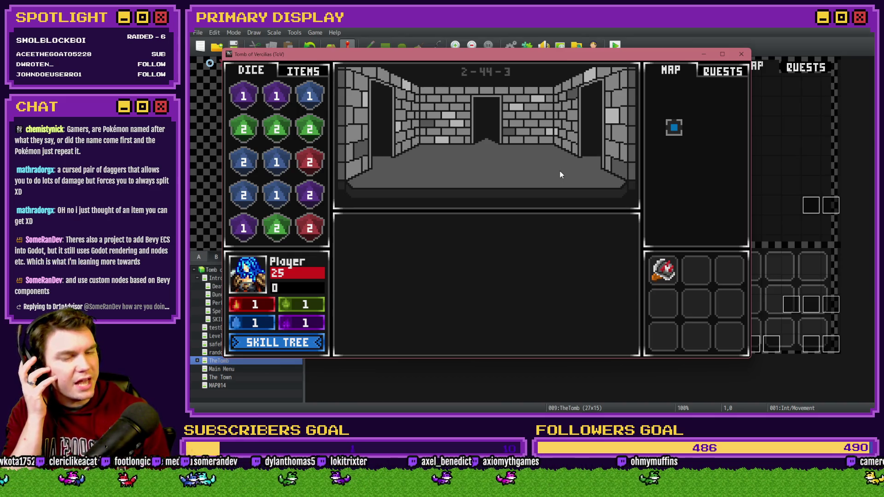
key("Up")
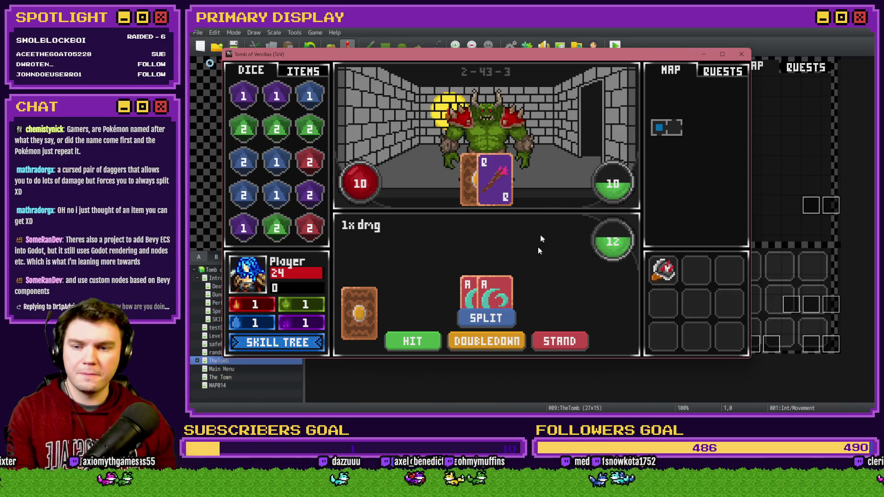
left_click(493, 316)
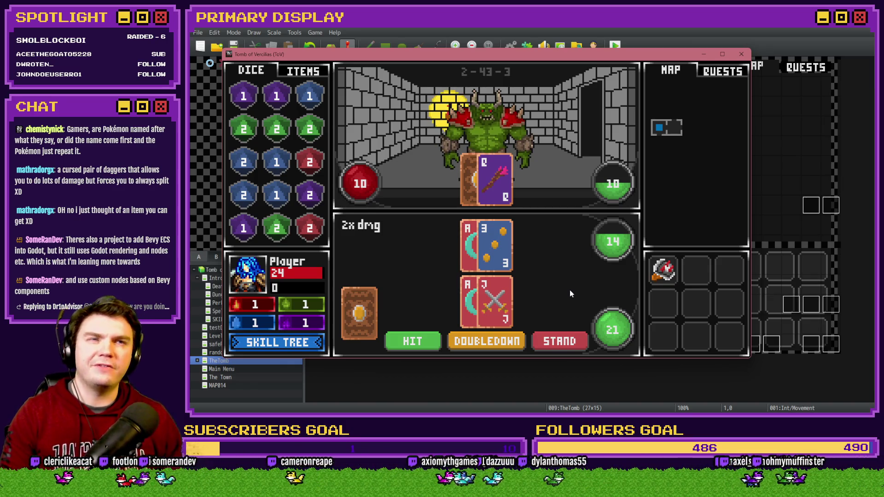
left_click(741, 55)
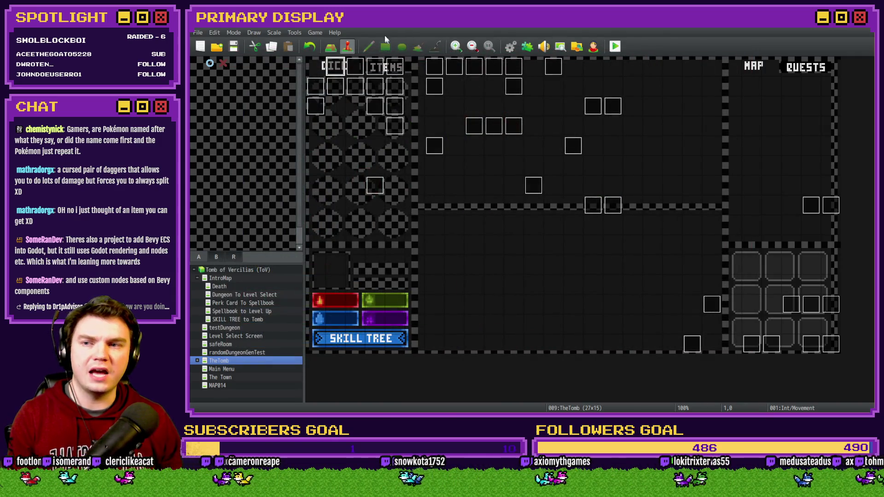
- Open Int/Movement page 2 and select its long script condition line
double_click(336, 67)
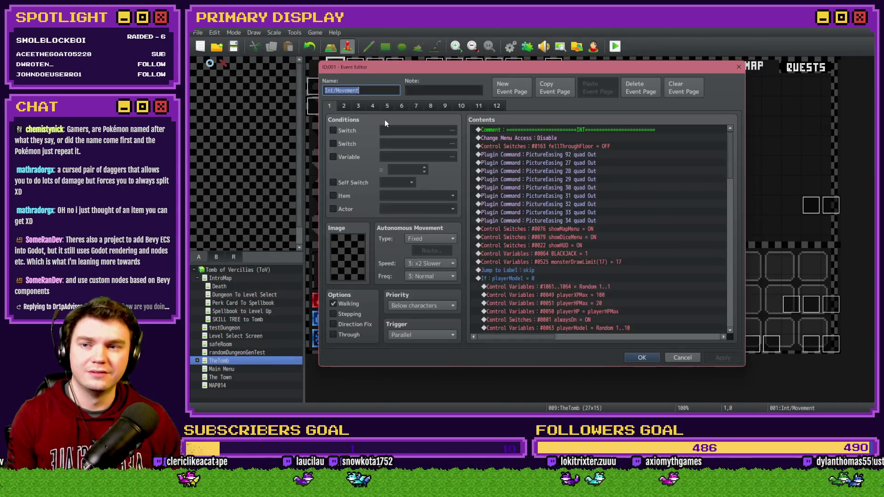
left_click(342, 106)
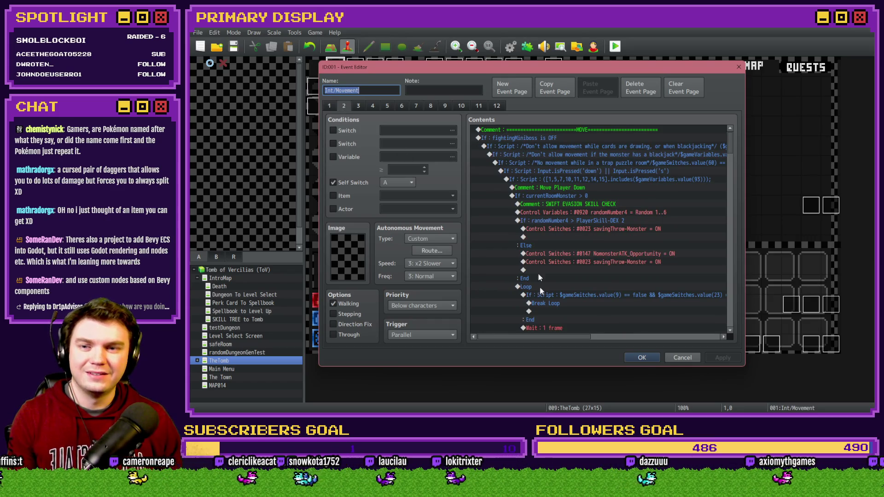
left_click_drag(553, 336, 652, 340)
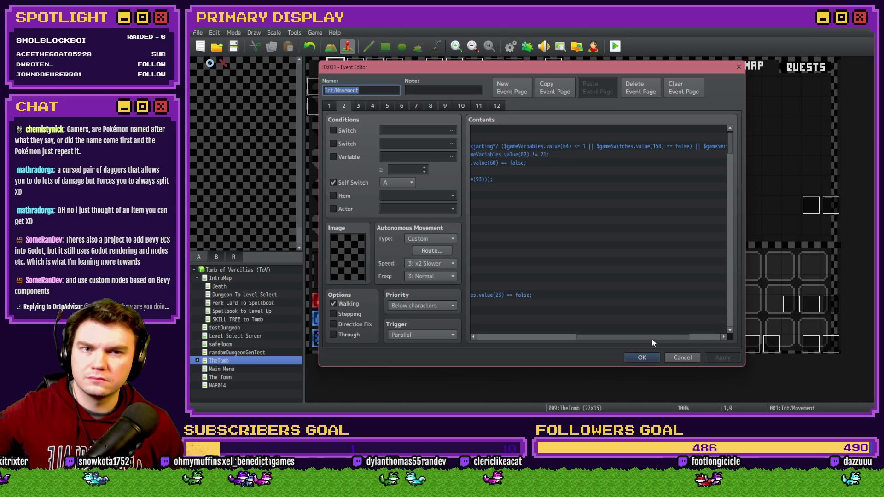
left_click(597, 147)
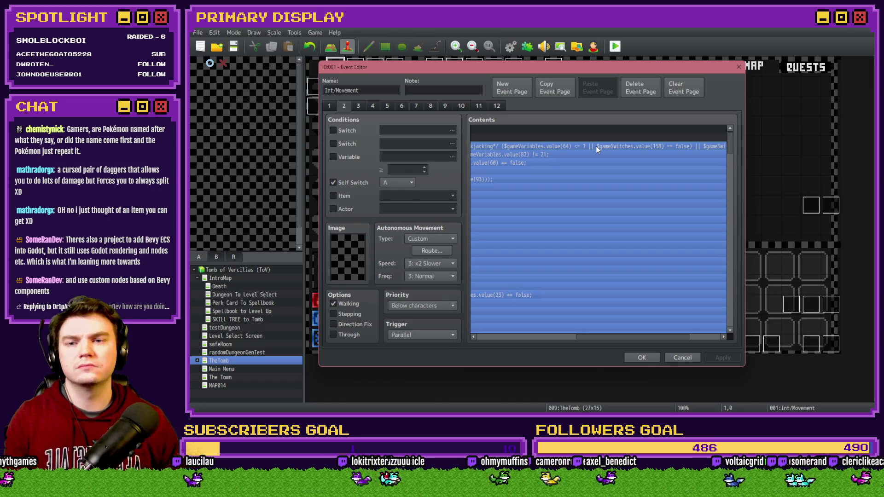
- Replace the '||' after 'value(64) <= 1' with '&&' so switch 158 must also be false
double_click(596, 145)
left_click(625, 271)
key("Right")
key("Right")
key("Right")
key("Right")
key("Right")
key("Right")
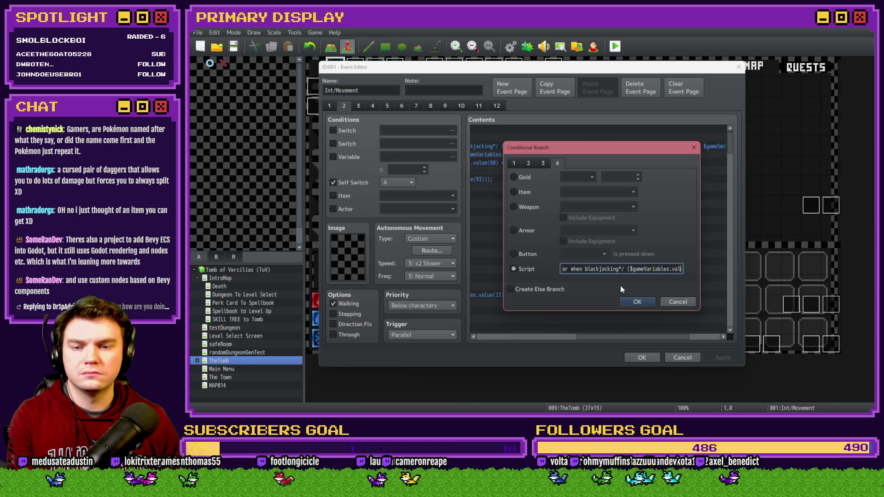
left_click(643, 269)
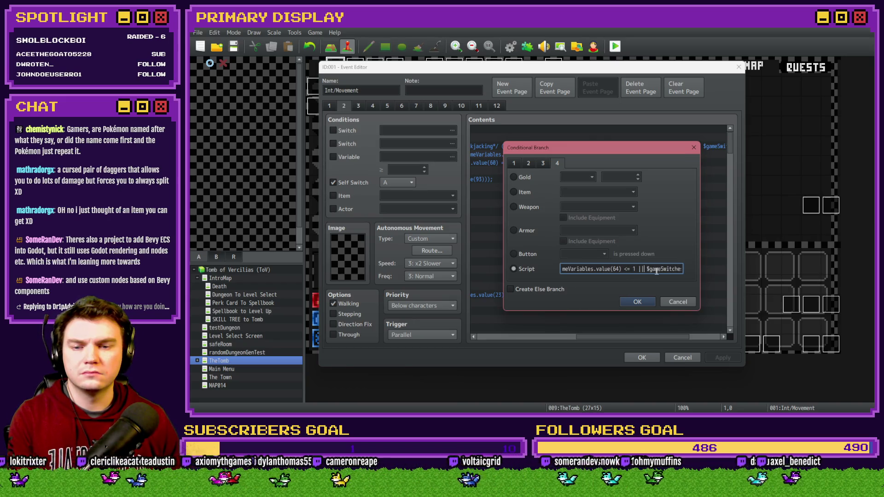
key("BackSpace")
type("&&")
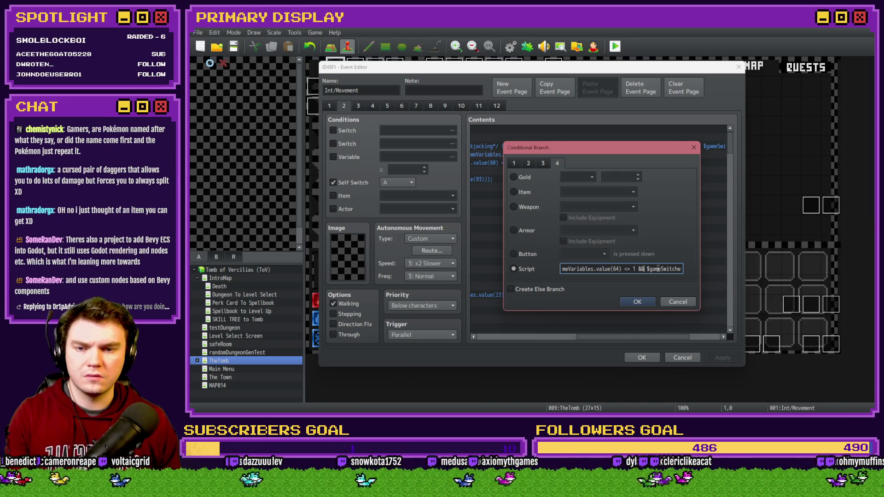
- Confirm the branch, close the event keeping changes, and start a playtest
left_click(640, 302)
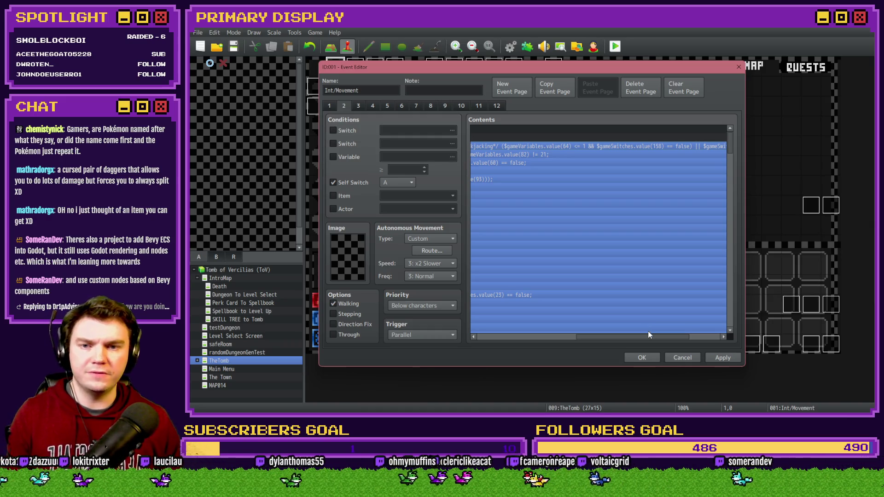
left_click(644, 359)
left_click(614, 46)
- Save, then in the playtest choose Axel's Wheel of Cheese perk and split the pair of aces
left_click(506, 231)
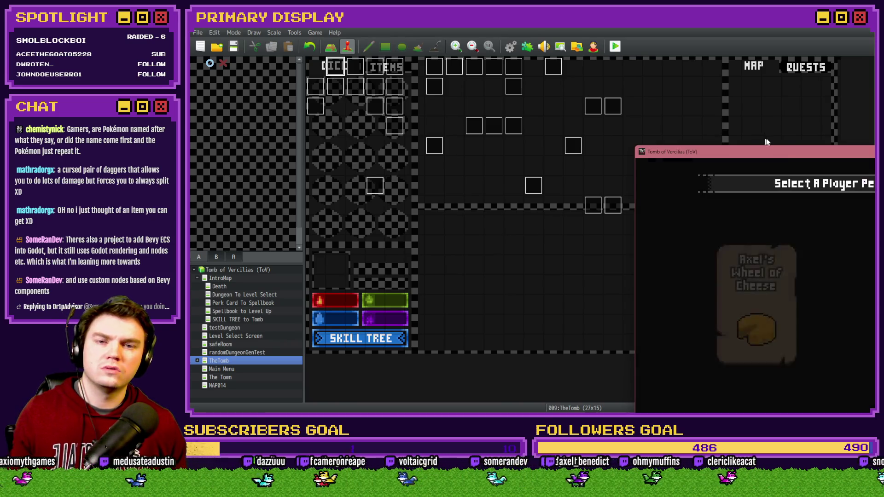
left_click_drag(738, 147, 419, 69)
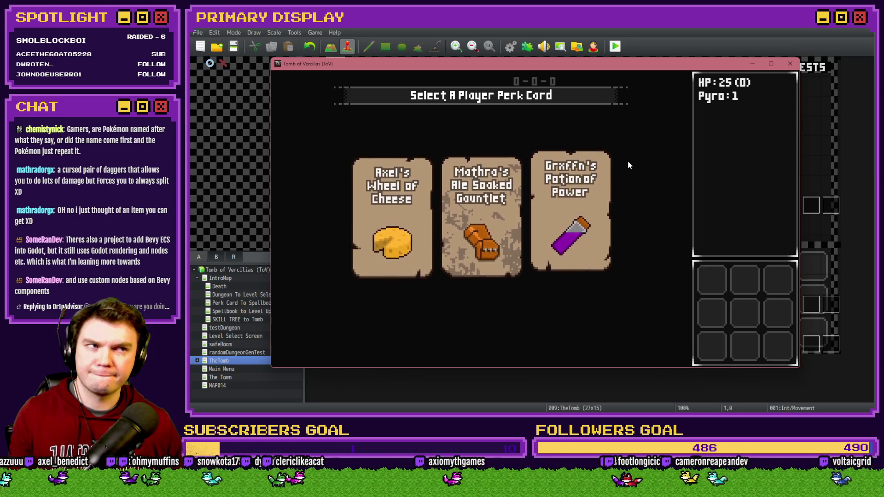
left_click(406, 191)
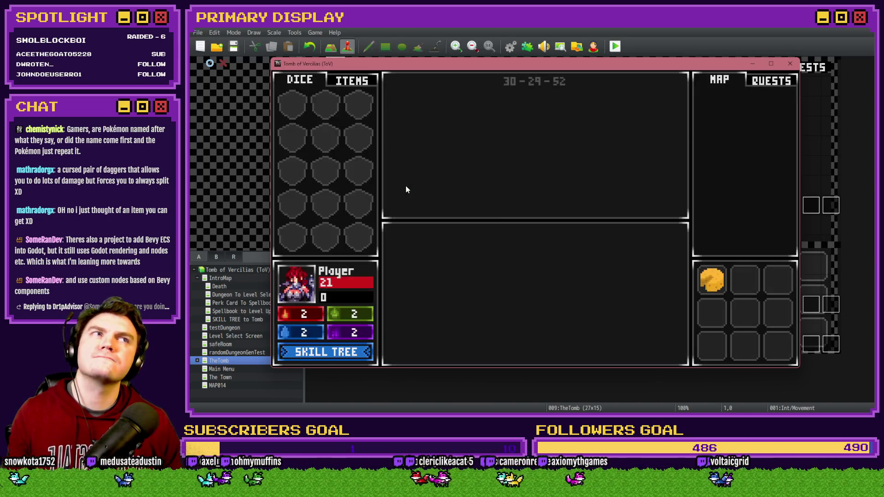
key("Up")
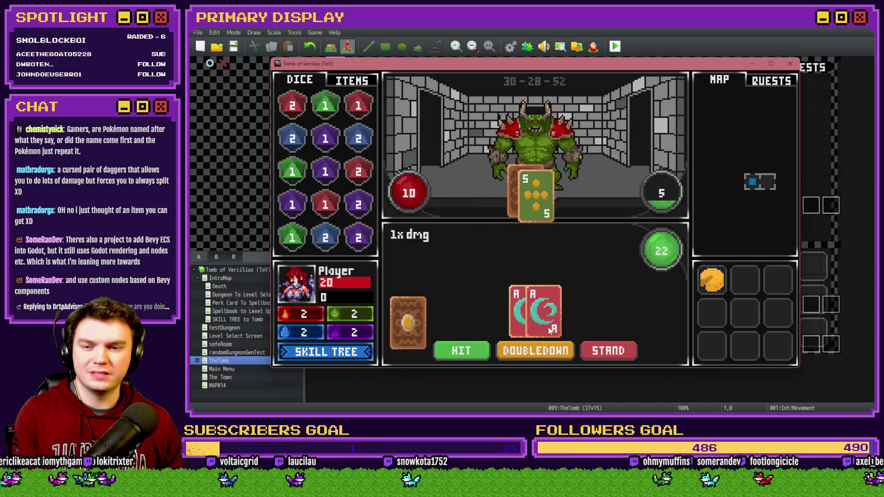
left_click(548, 328)
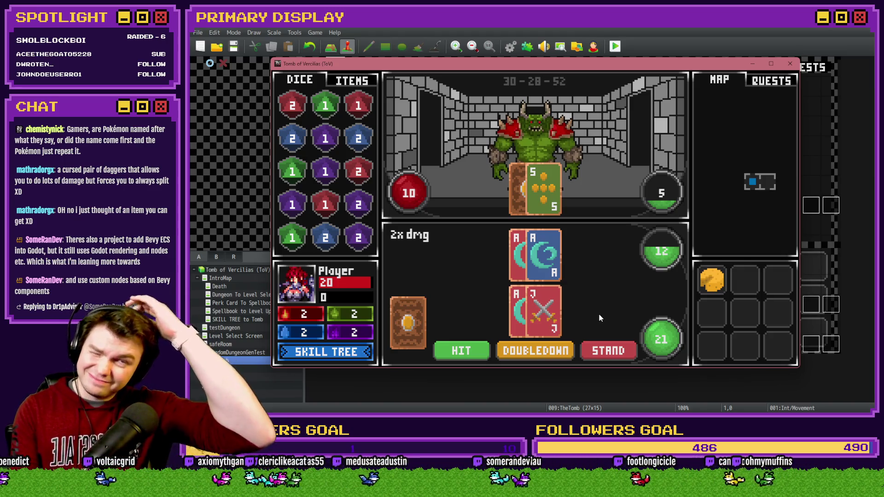
- Check switch 0158 splitStack in the F9 debug list, quit the game, and reopen Int/Movement
key("F9")
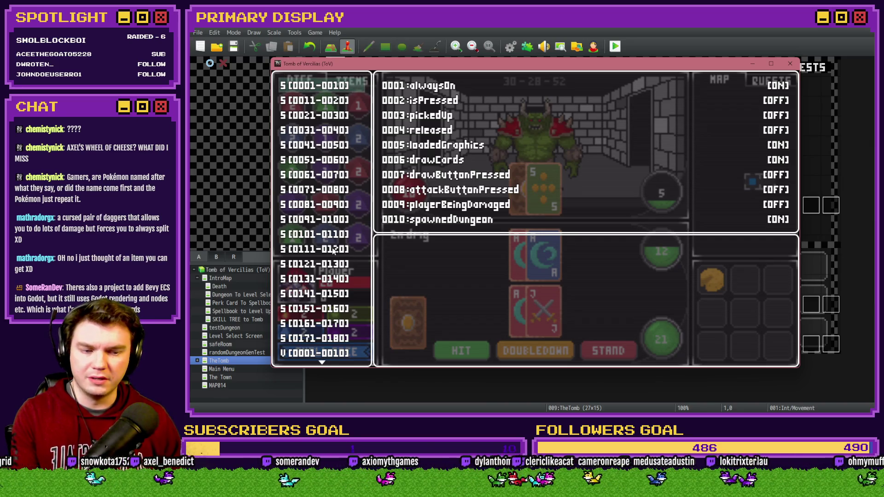
mouse_move(333, 250)
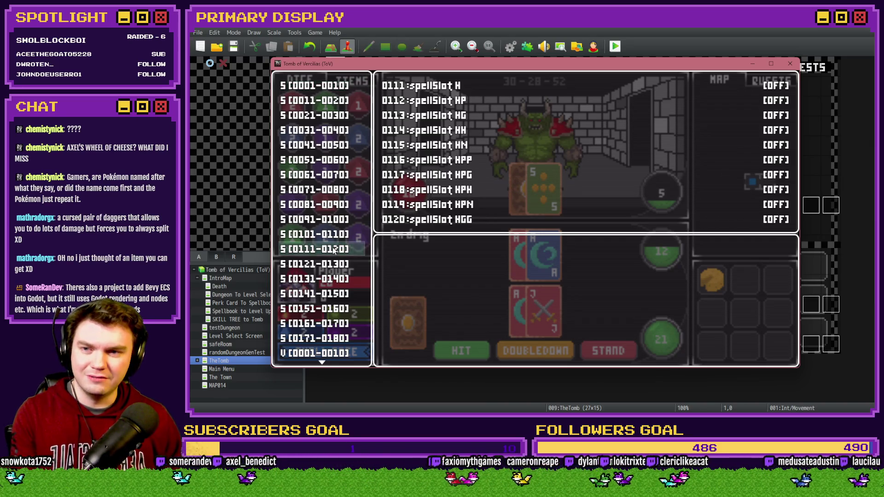
key("Down")
key("Down")
key("Down")
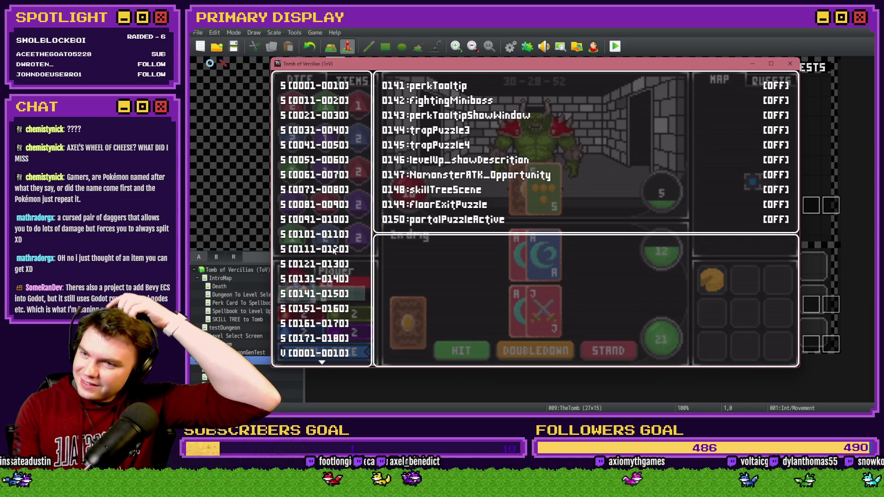
key("Down")
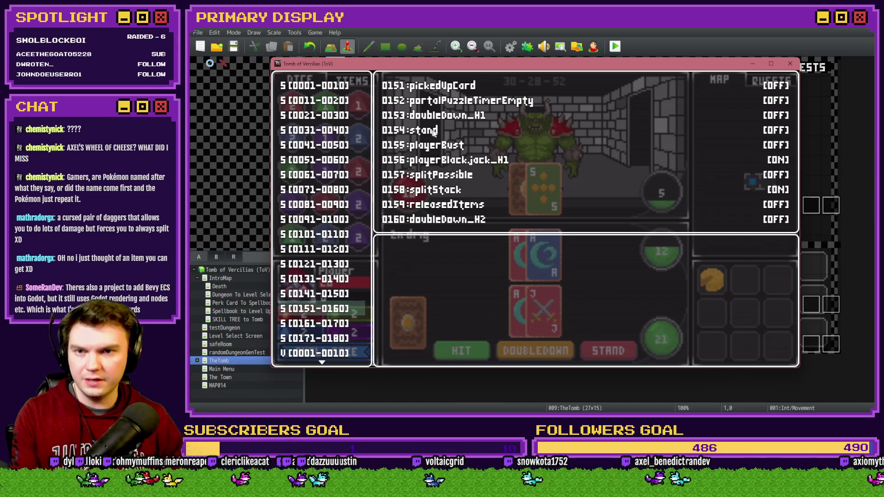
key("alt+F4")
double_click(335, 68)
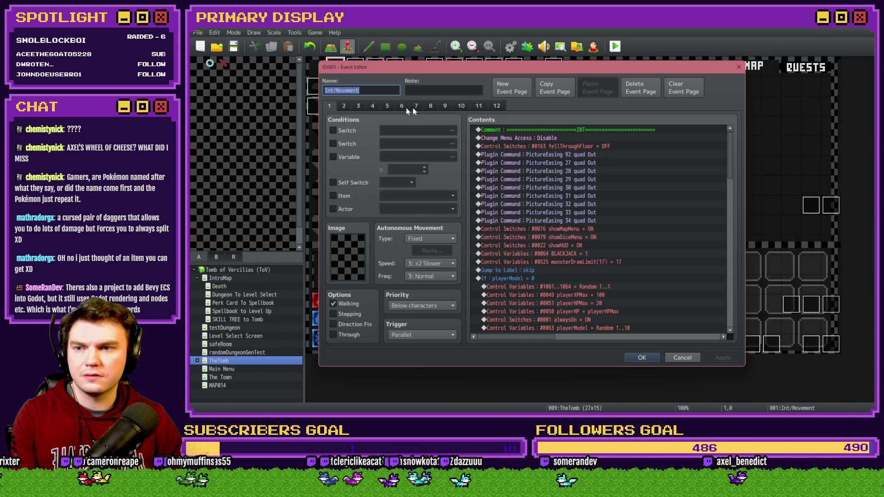
- Flip through the Int/Movement event's pages up to page 10
left_click(416, 105)
left_click(445, 106)
left_click(461, 105)
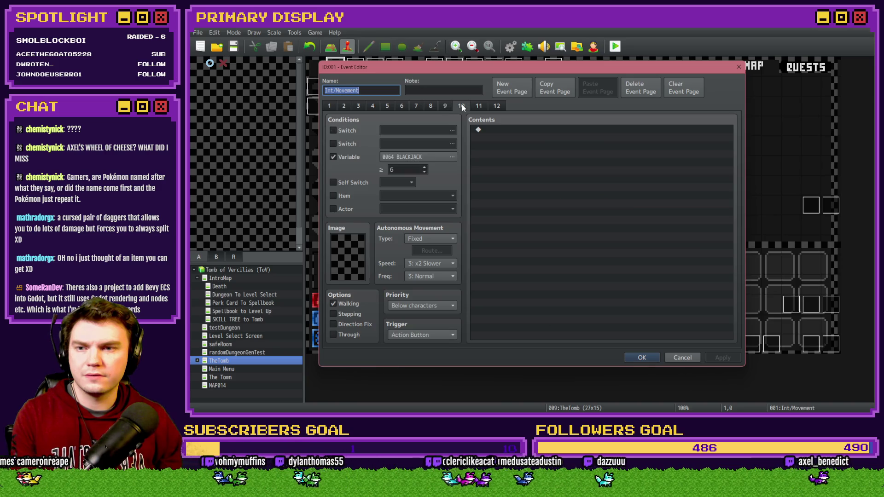
- Review page 2's movement script, then close the event discarding the changes
left_click(349, 106)
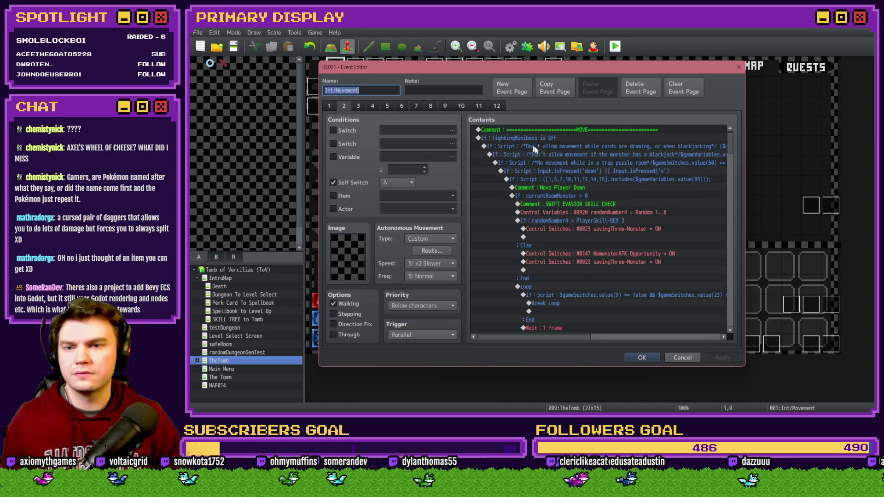
left_click_drag(559, 338, 653, 339)
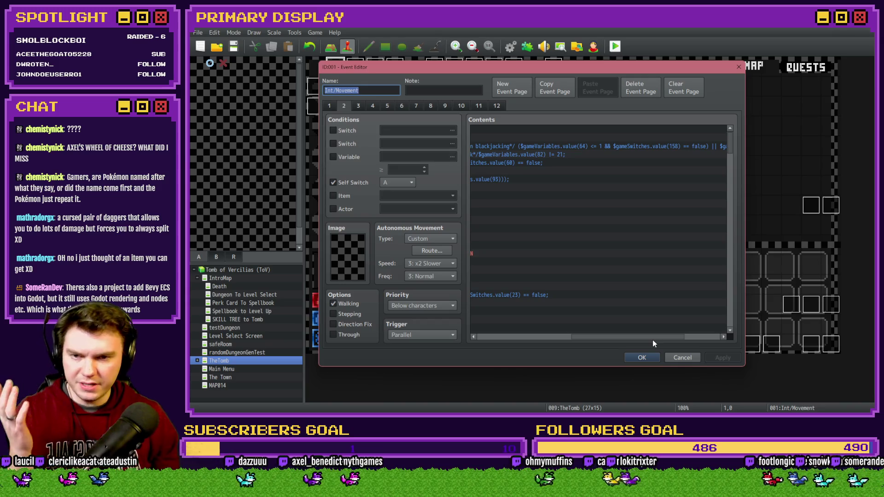
left_click_drag(653, 339, 654, 341)
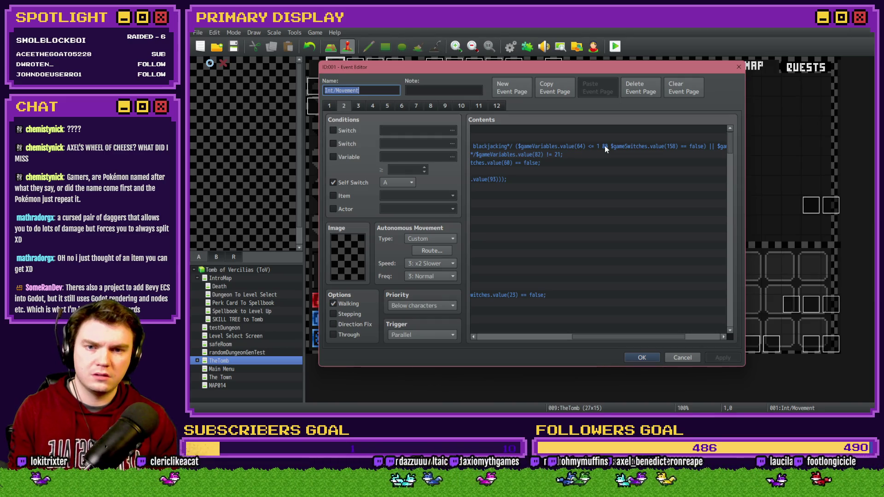
key("Escape")
left_click(522, 230)
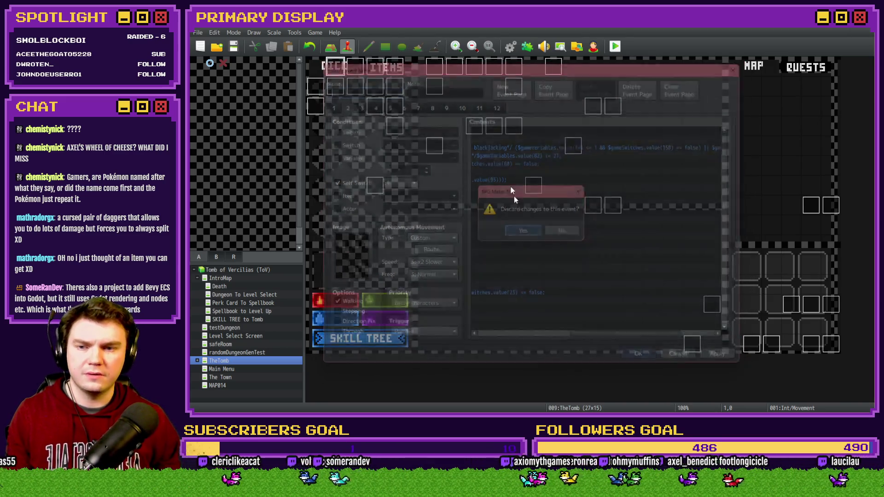
- Reopen the Int/Movement event on page 2, then restart the running playtest with F5
double_click(339, 67)
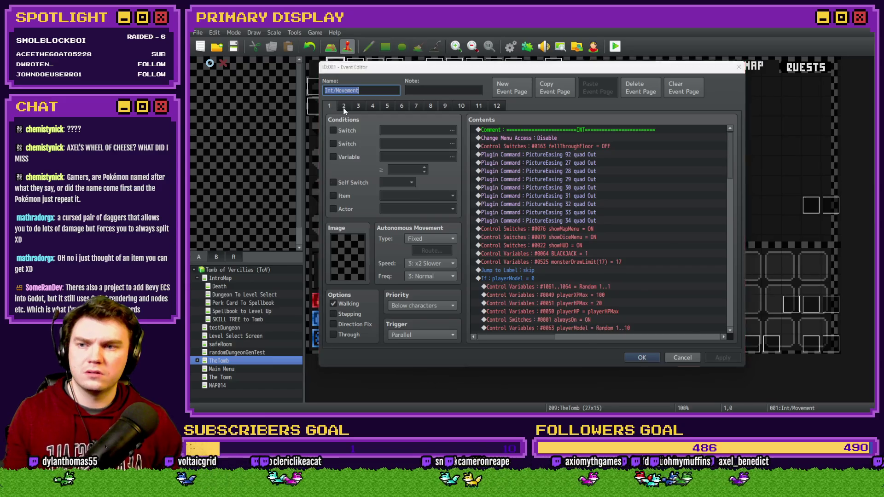
left_click(343, 108)
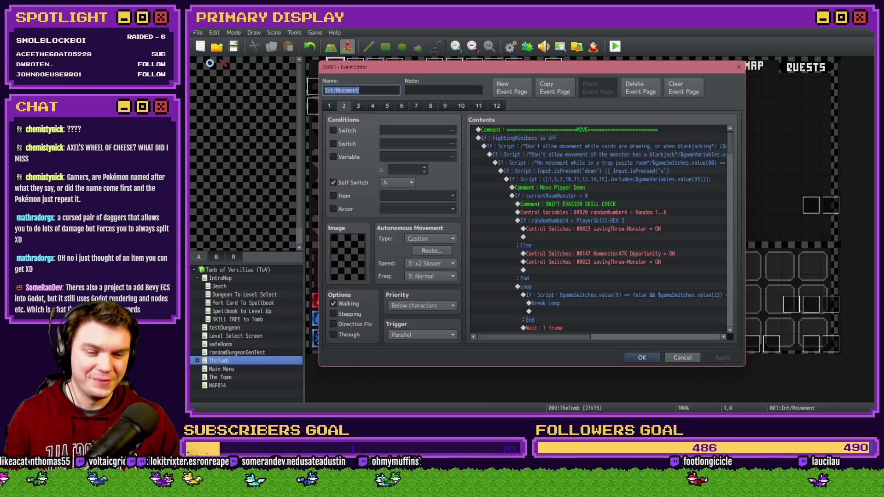
key("alt+Tab")
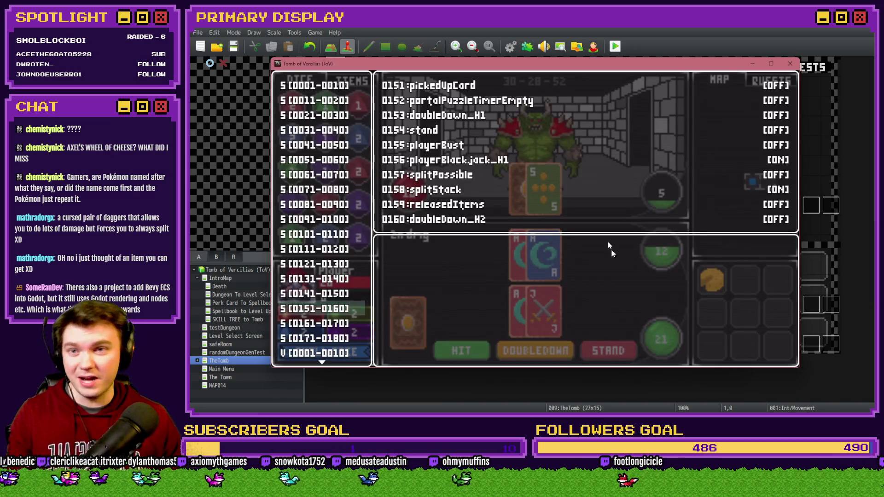
key("F5")
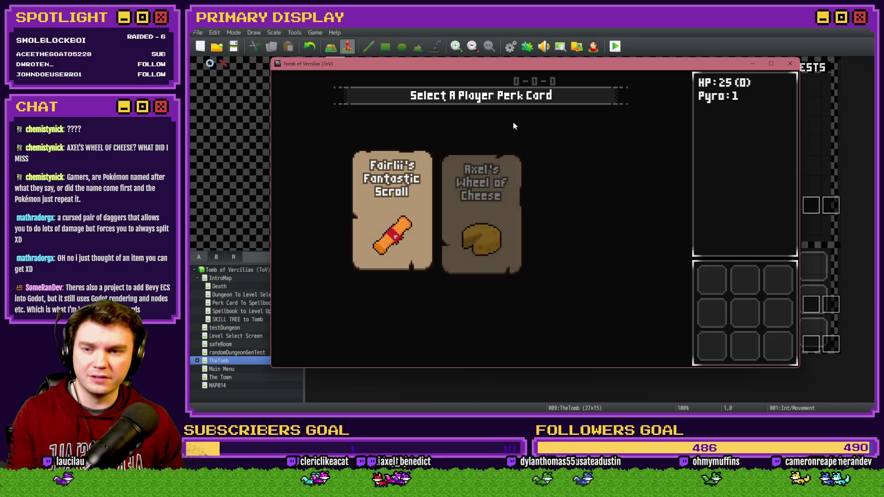
- Browse the offered perk cards, take Nick's Hat of Divine Wisdom, then close the playtest
mouse_move(502, 221)
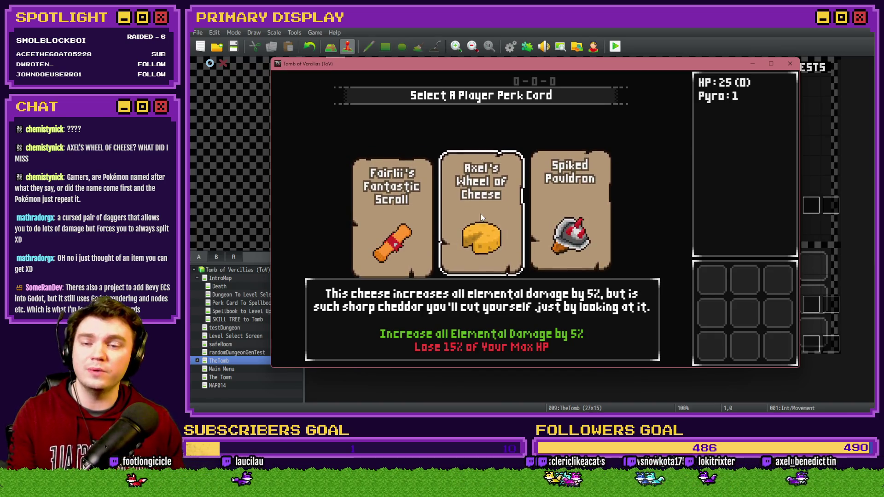
key("Right")
key("Right")
key("Left")
key("Left")
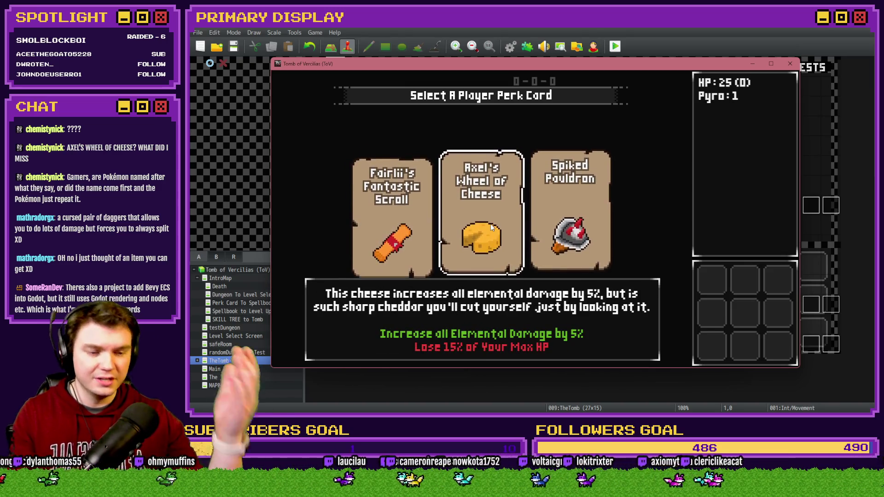
key("Return")
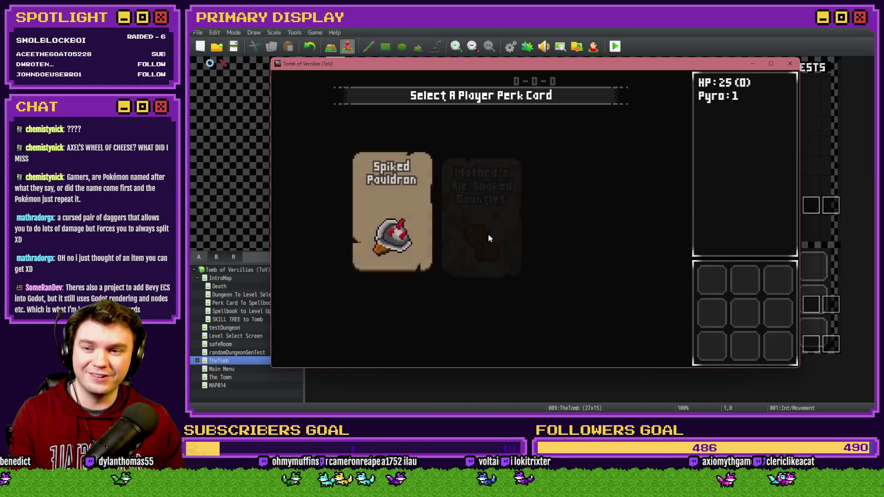
left_click(490, 240)
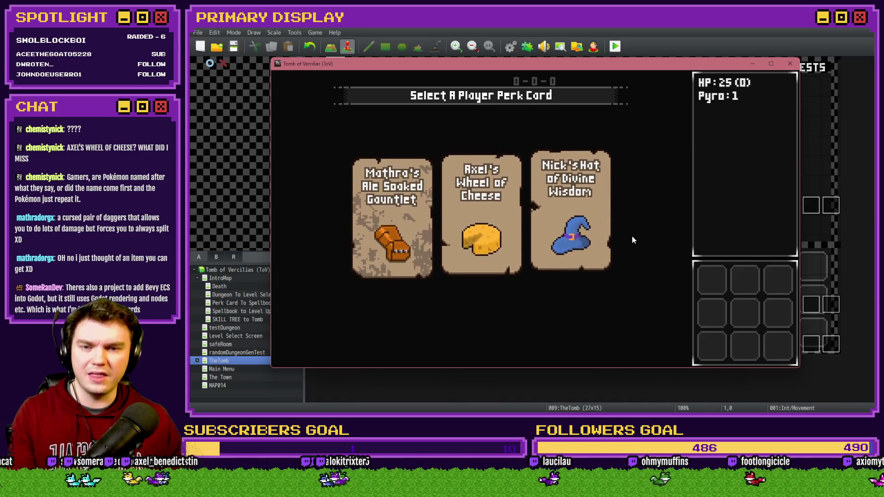
mouse_move(565, 232)
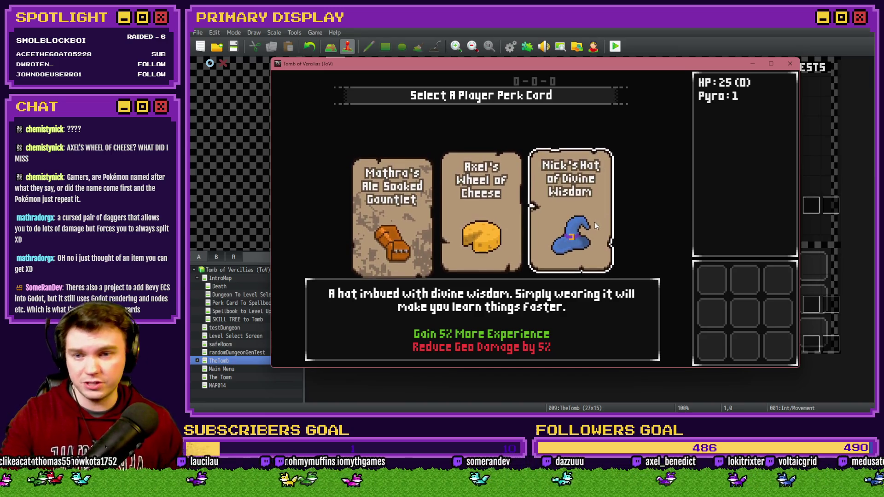
left_click(597, 221)
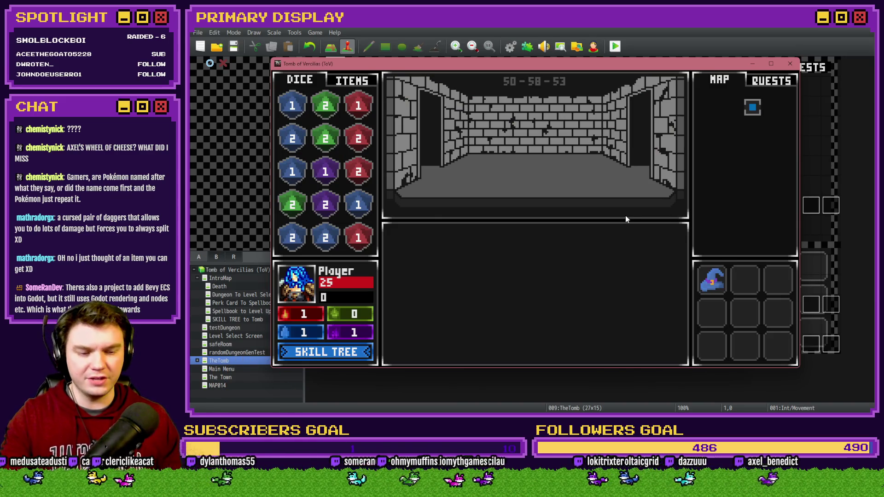
left_click(790, 64)
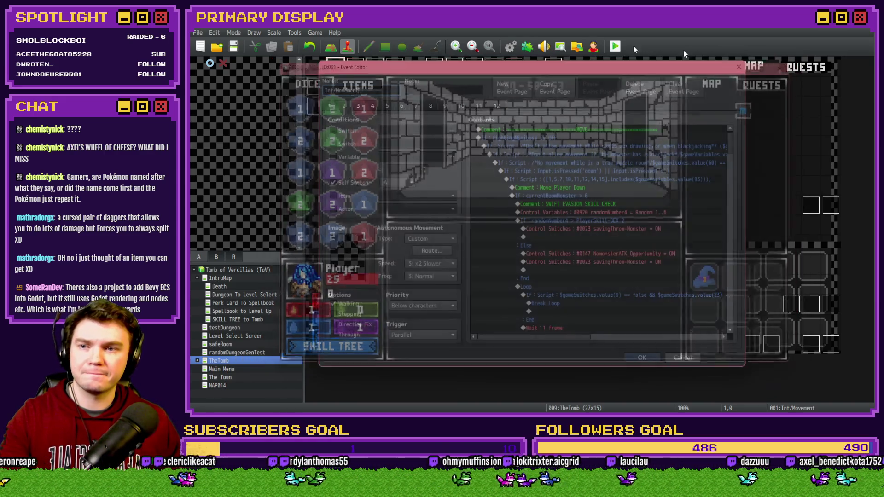
- Open the movement branch's script and end the switch 158 check with '== false)'
left_click(572, 146)
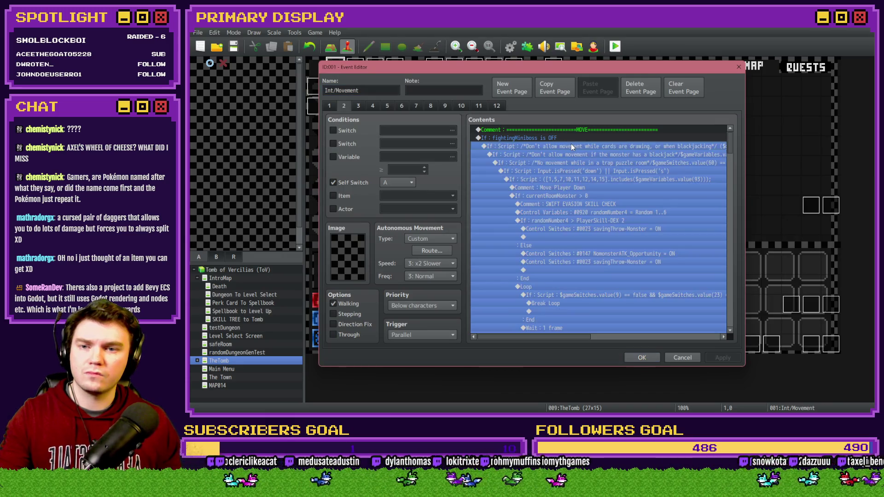
double_click(571, 147)
left_click(648, 268)
key("Right")
key("Right")
key("Right")
key("Right")
key("Right")
key("Right")
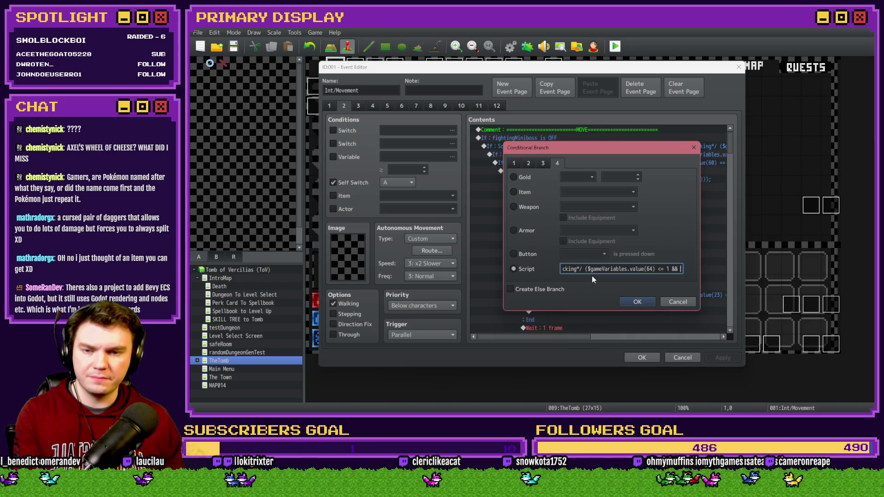
key("Right")
key("Right")
key("Right")
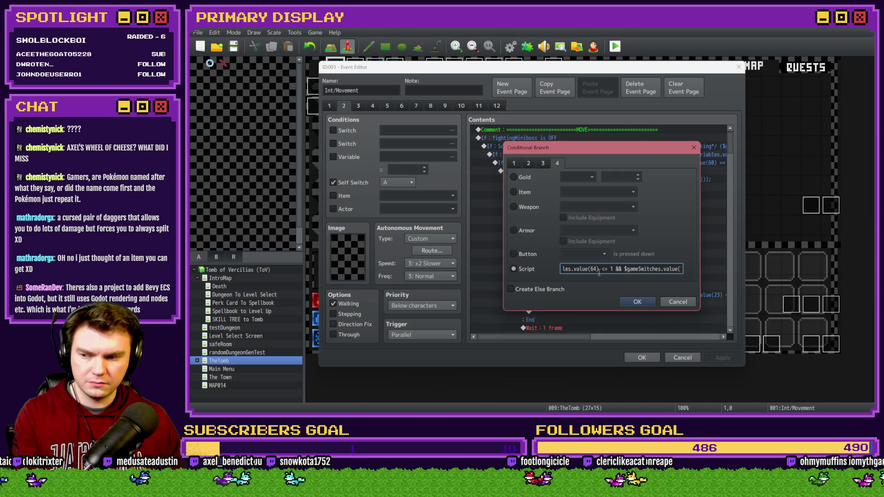
key("Right")
key("Right")
key("Right")
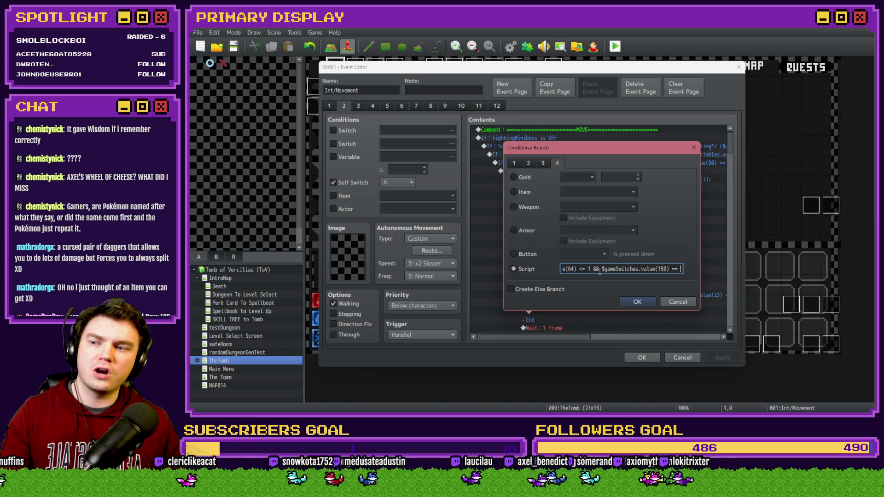
type("false) |")
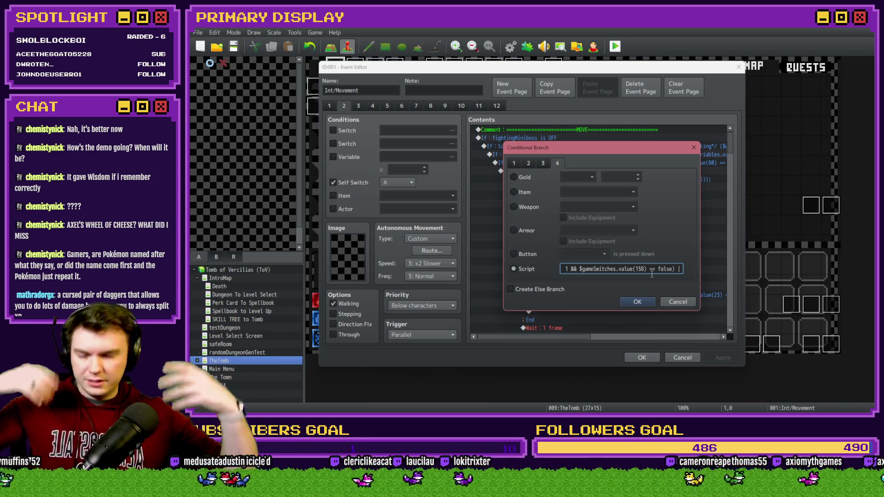
- Start an || clause in the branch script that duplicates the variable 64 comparison
type("|")
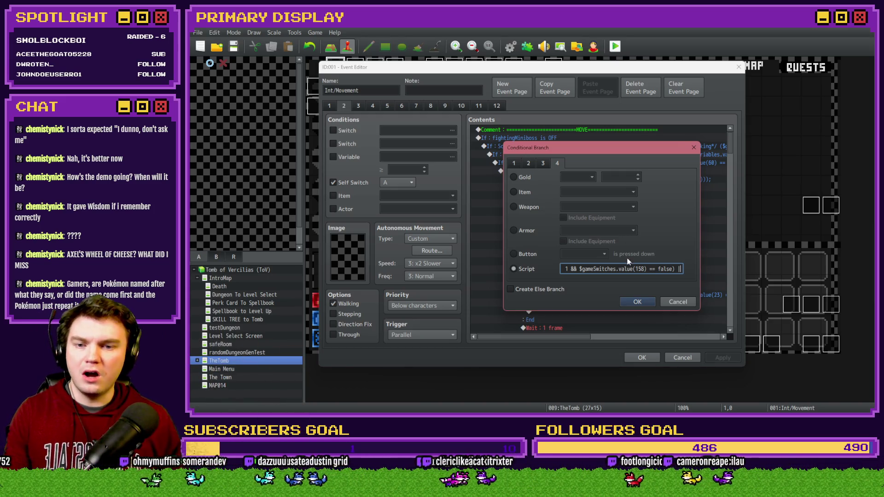
left_click(579, 269)
key("Left")
key("Left")
key("Left")
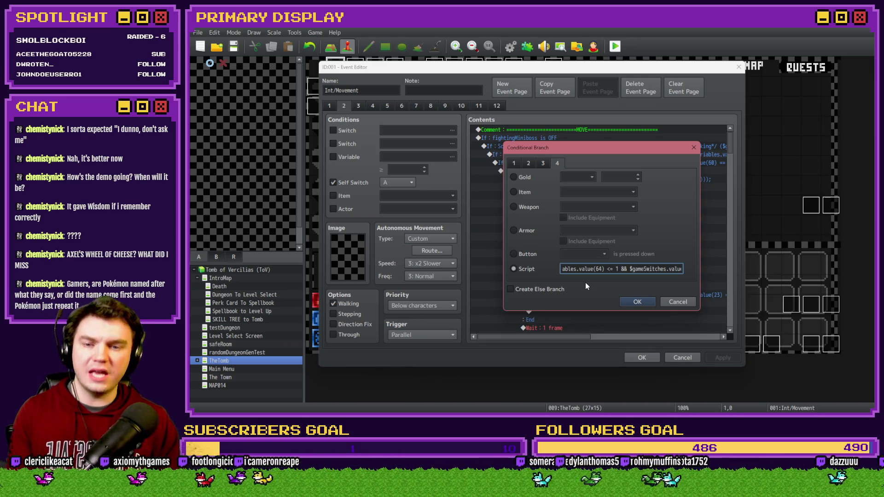
key("Left")
key("Left")
key("Left")
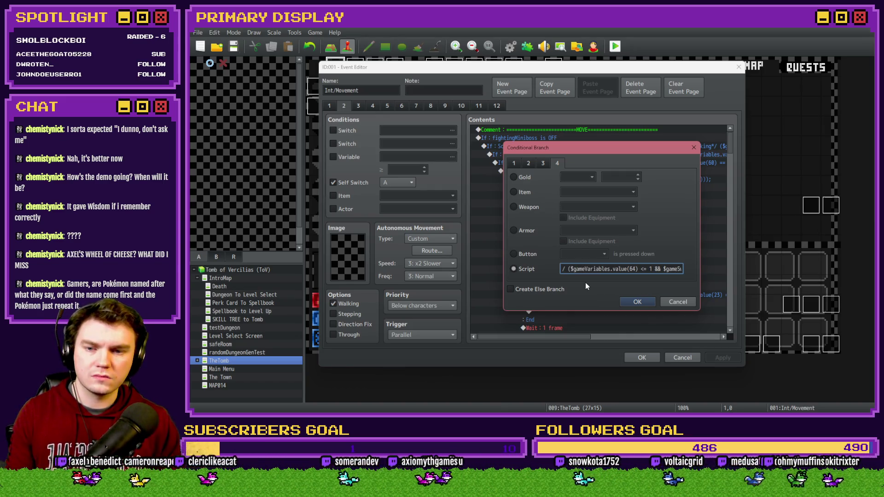
key("shift+Right")
key("shift+Right")
key("shift+Right")
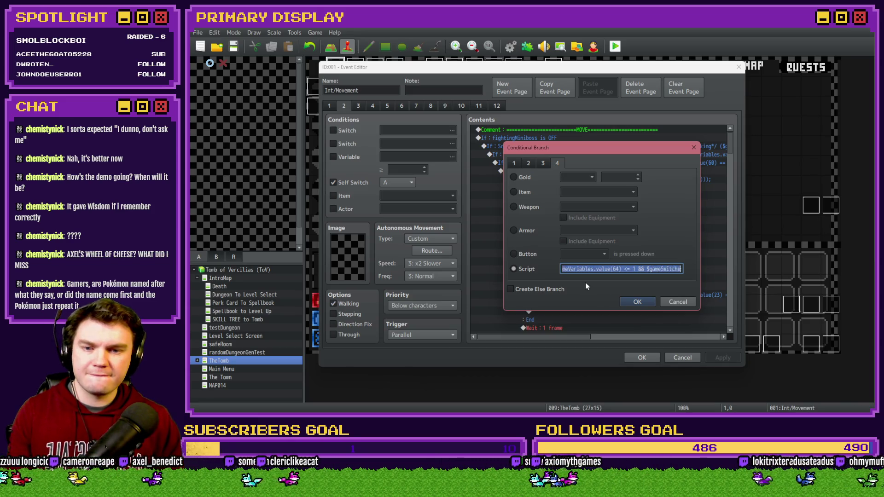
key("shift+Right")
key("shift+Right")
key("shift+Right")
key("Right")
type("| $g")
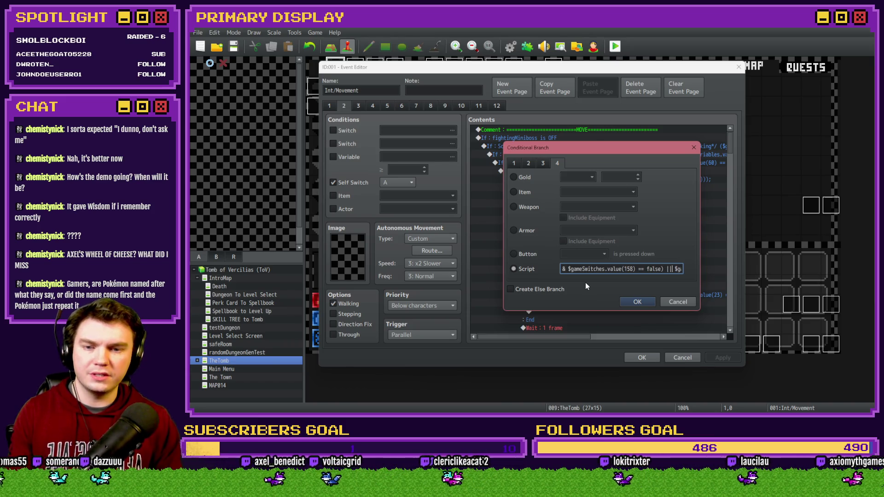
key("BackSpace")
key("BackSpace")
type("!")
key("BackSpace")
key("BackSpace")
key("BackSpace")
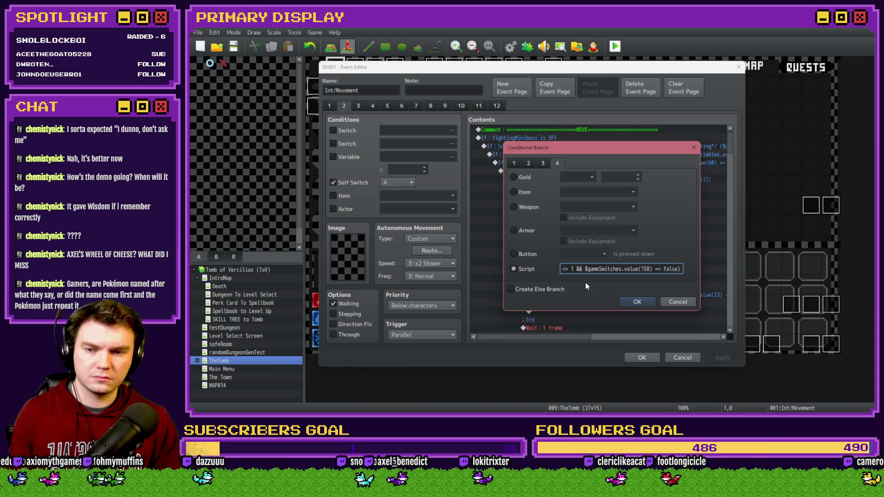
key("Left")
key("Left")
key("Left")
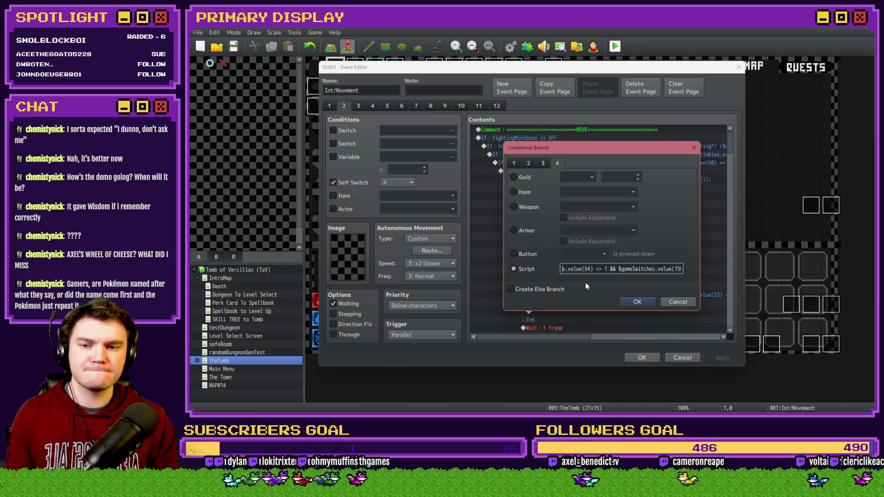
key("Right")
key("Right")
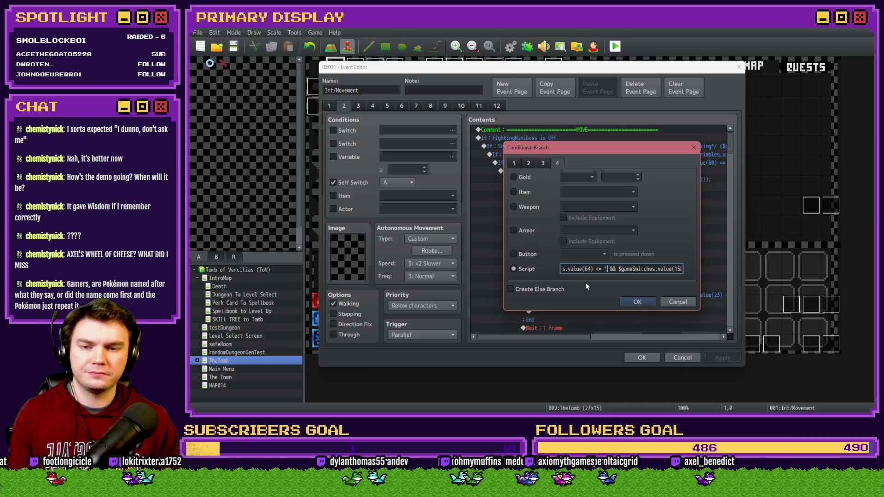
key("Left")
key("Left")
key("Left")
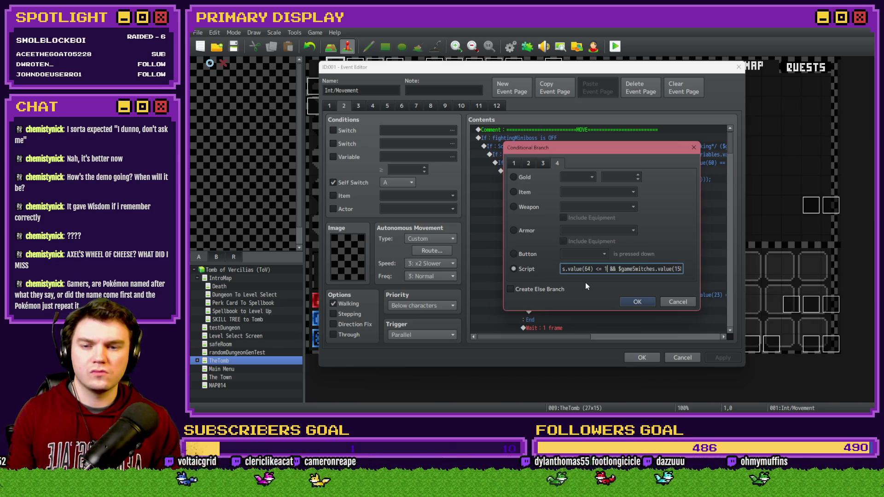
key("ctrl+shift+Left")
key("ctrl+shift+Left")
key("ctrl+shift+Left")
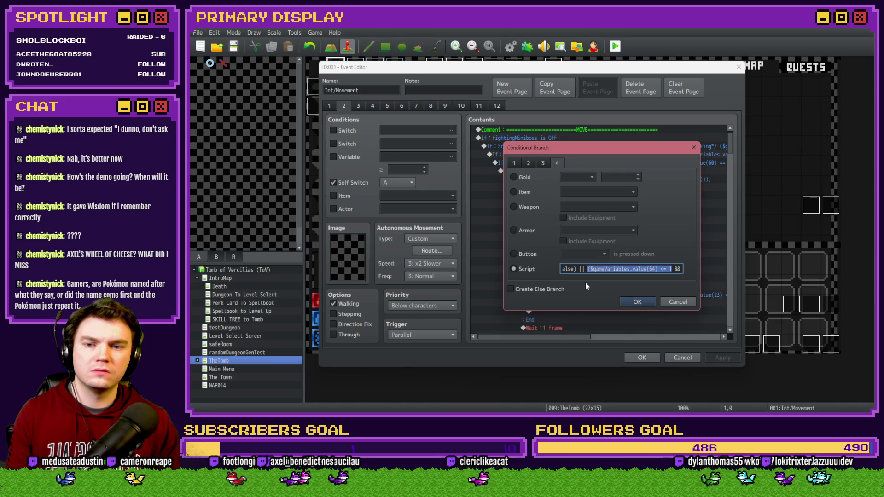
key("Right")
- Finish the OR clause with '>= 2 && $gameSwitches.value(158) == true)' and trim trailing characters
type("$gameSwitches.value(158) == fals")
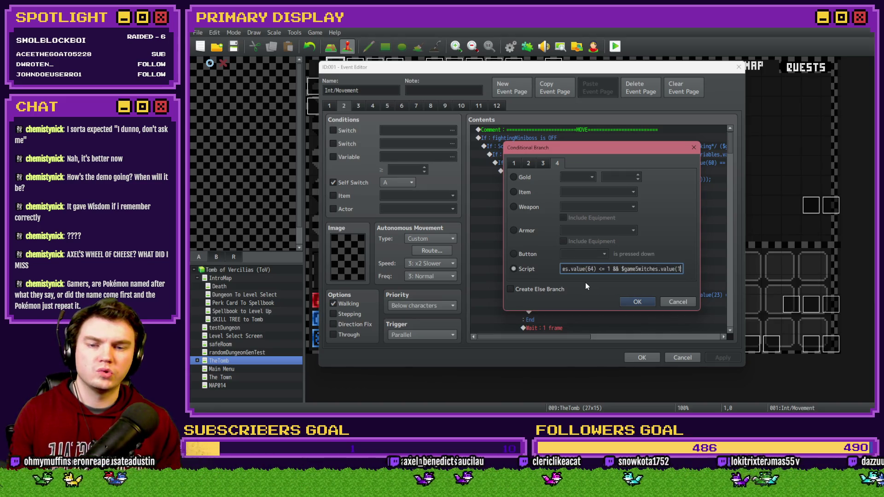
type("e")
key("BackSpace")
key("BackSpace")
key("BackSpace")
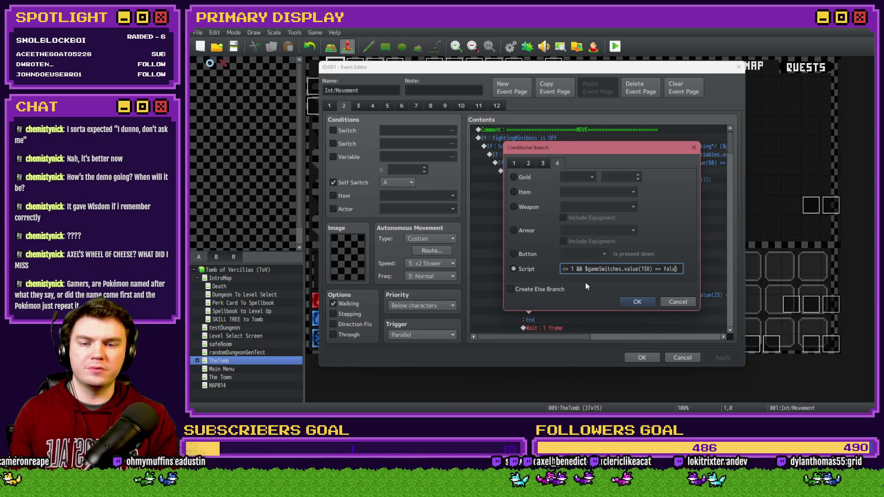
type("true")
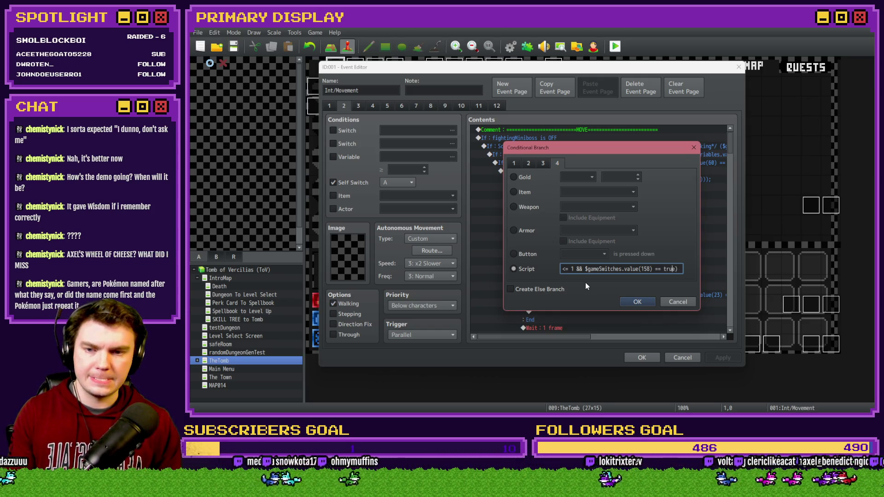
key("Right")
key("Right")
key("BackSpace")
key("BackSpace")
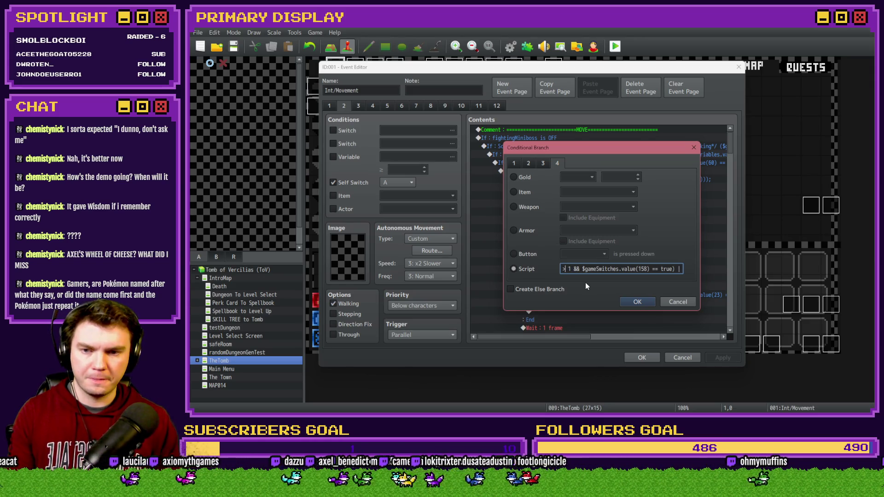
key("BackSpace")
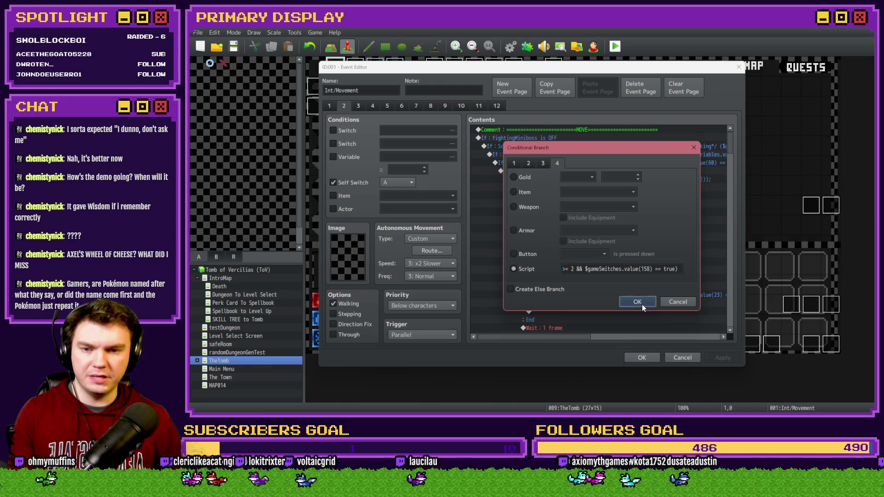
- Confirm the script, save the Int/Movement event, and launch a playtest
left_click(641, 304)
left_click(653, 354)
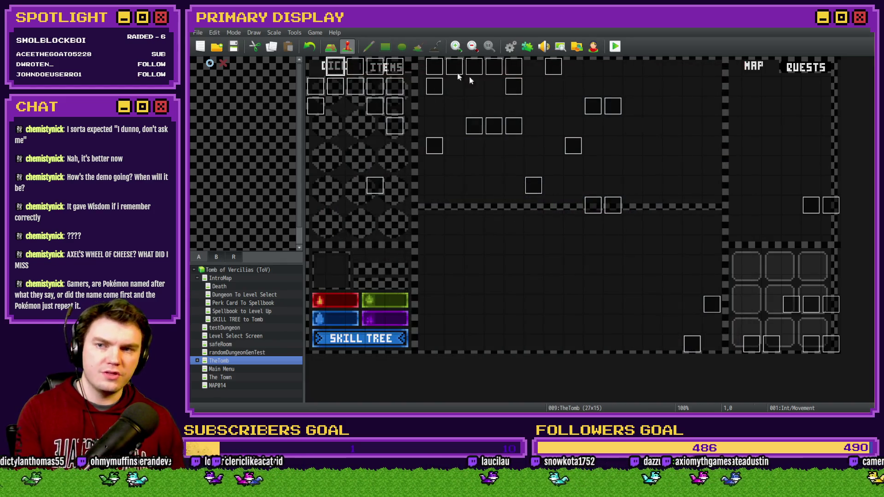
left_click(615, 47)
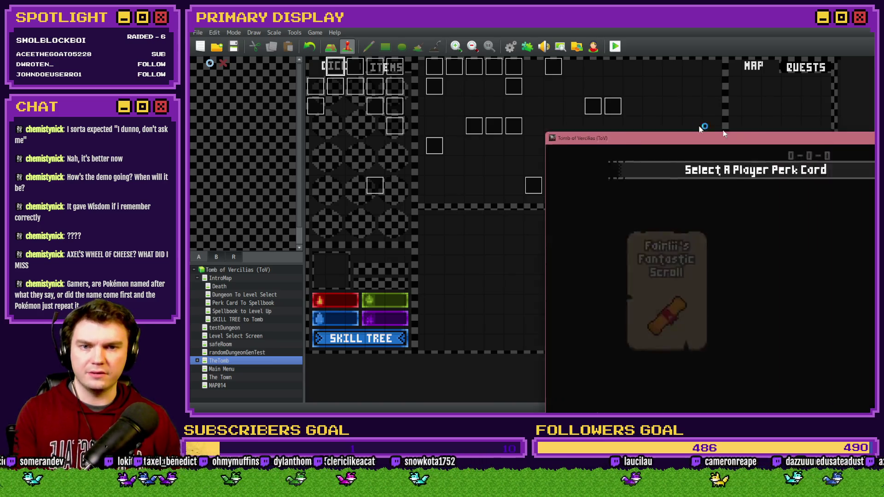
- Move the game window over the editor and walk into the skull card fight holding two aces
left_click_drag(816, 151, 477, 42)
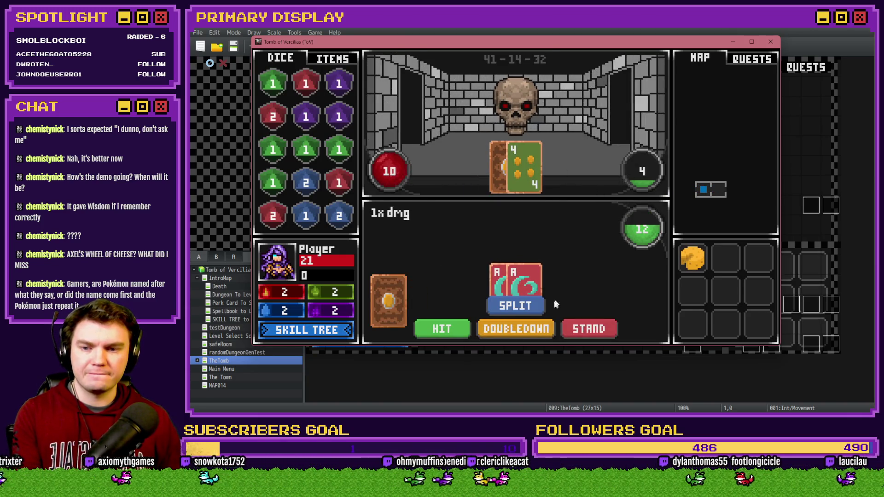
left_click(529, 306)
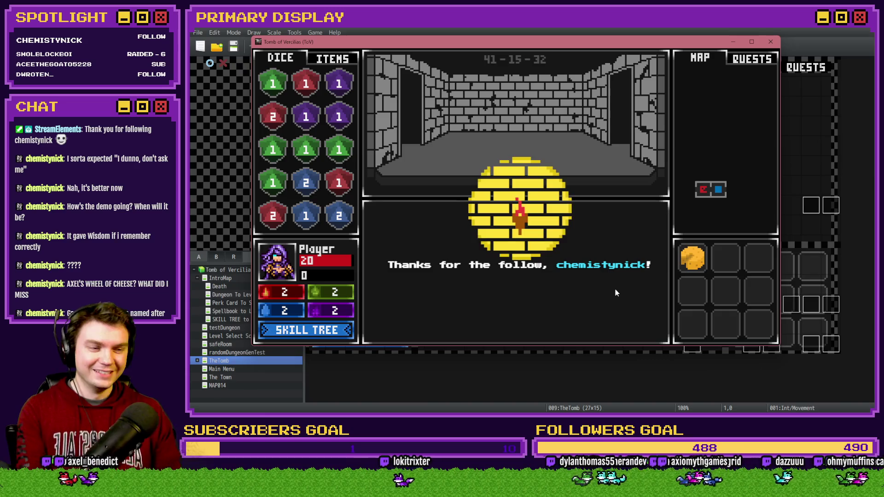
key("Up")
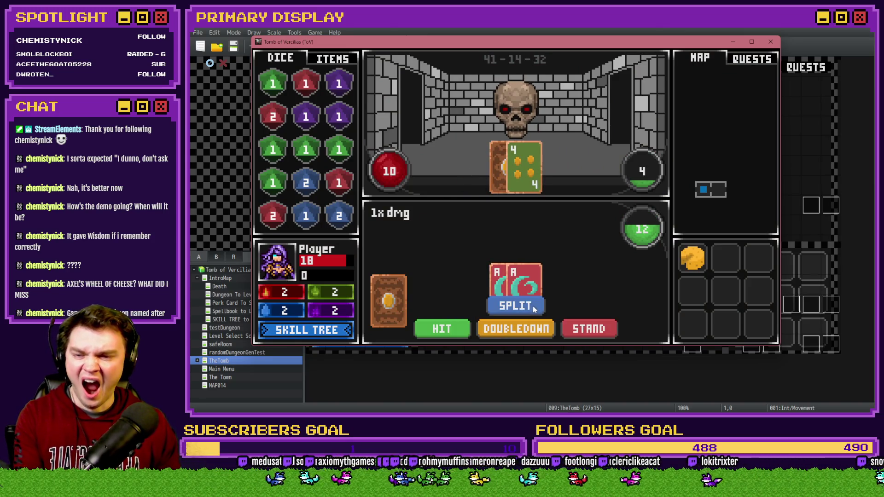
- Split the pair of aces into hands of 18 and 21 against the orc, then close the playtest
left_click(537, 299)
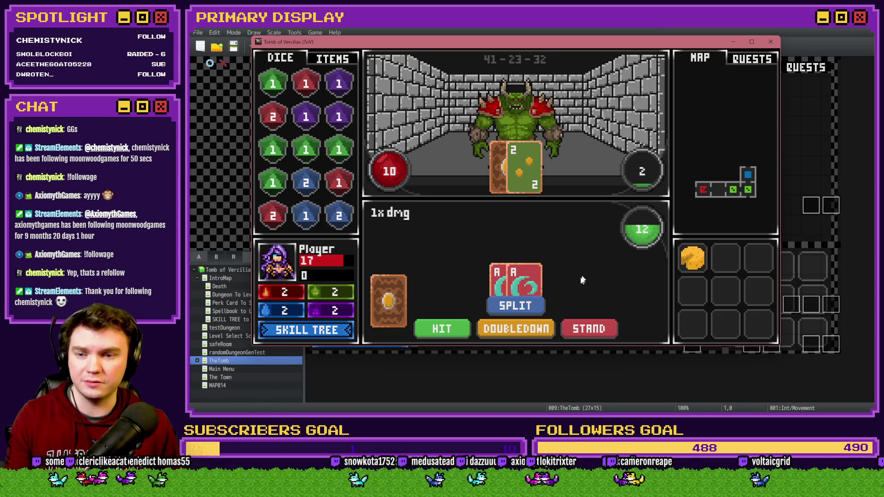
left_click(535, 304)
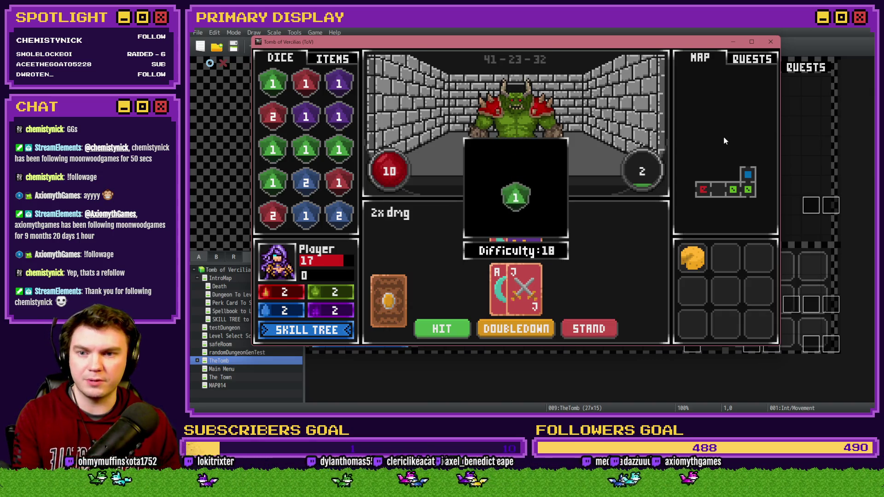
left_click(770, 41)
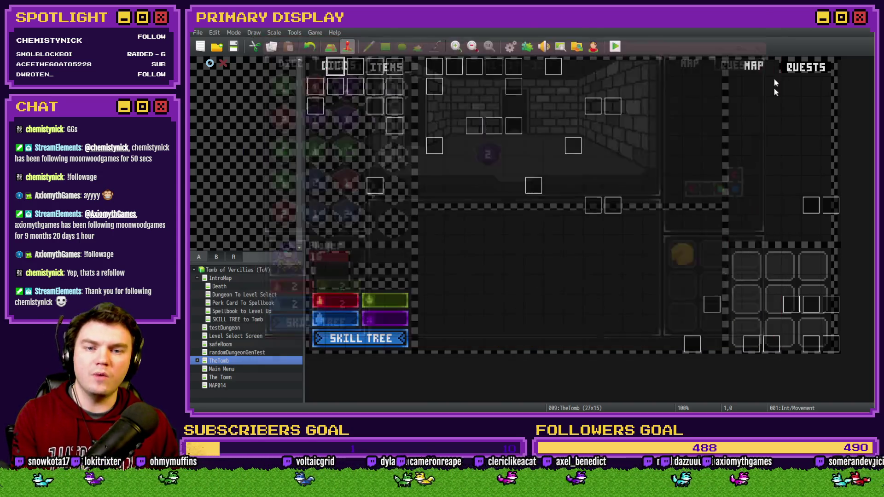
- On Draw And Attack page 2, move the cardsDrawn-H2 check above the random draw line
double_click(811, 343)
left_click(349, 106)
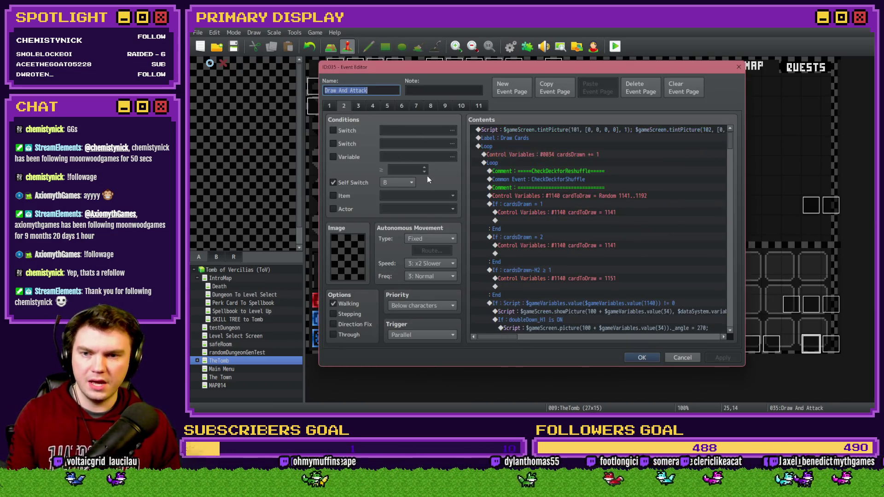
left_click(545, 238)
left_click(543, 267)
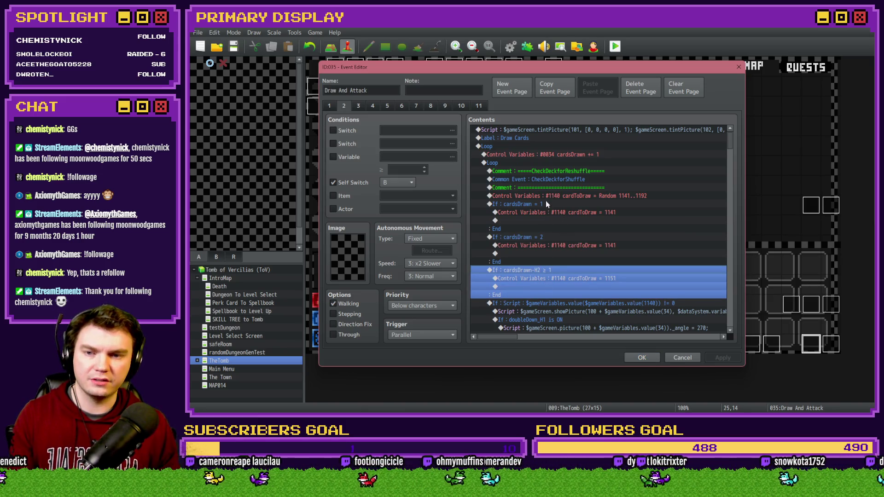
key("Delete")
left_click(547, 196)
key("ctrl+v")
- Make the cardsDrawn = 2 draw use card 1151, save the event, and start a playtest
double_click(557, 277)
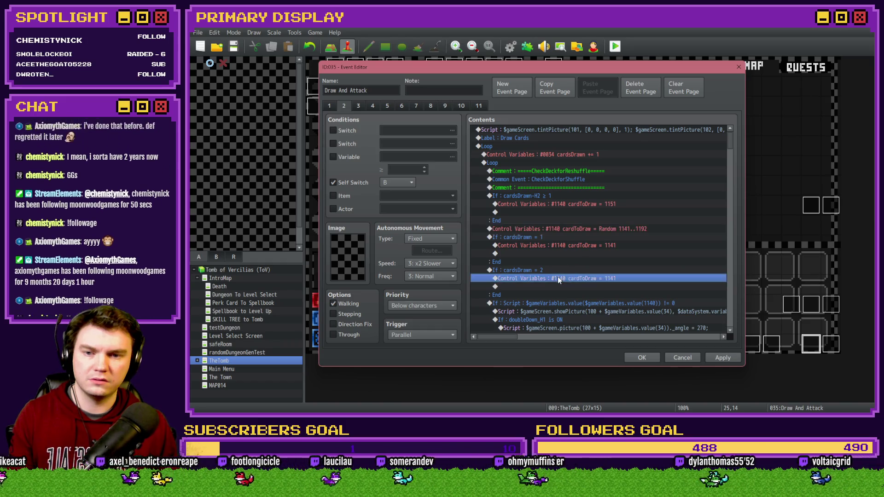
double_click(573, 236)
type("1151")
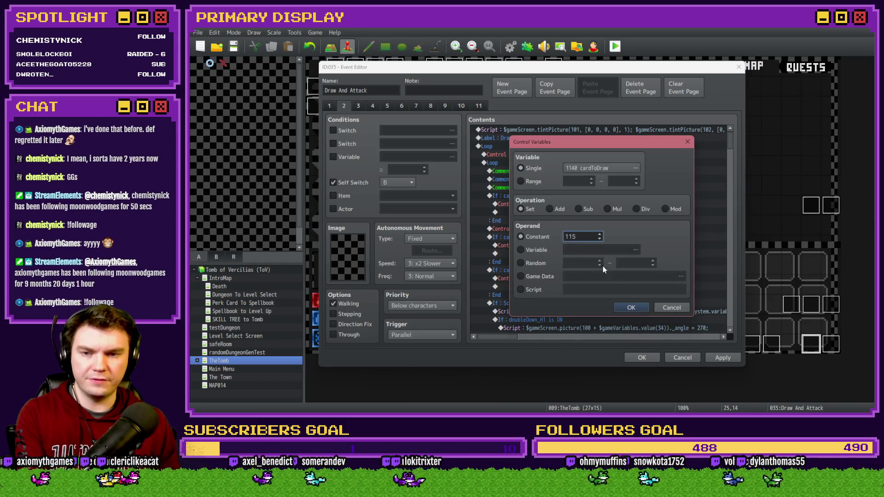
left_click(631, 307)
left_click(642, 358)
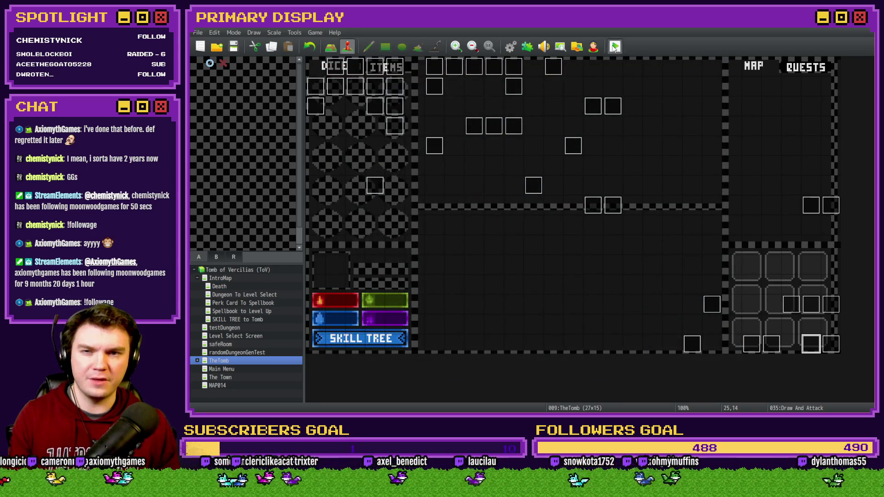
left_click(509, 232)
- Walk into the dungeon card battle, then close the game after the '_x' of undefined TypeError
left_click_drag(780, 160, 471, 56)
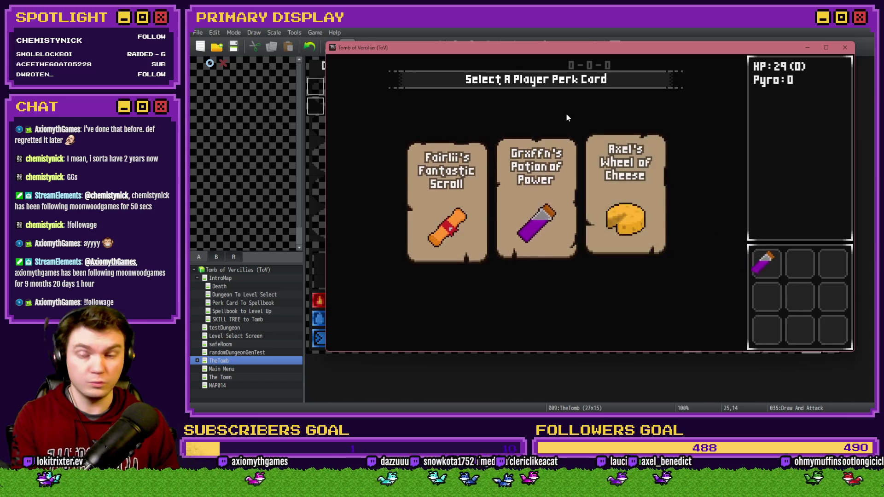
key("Up")
key("Up")
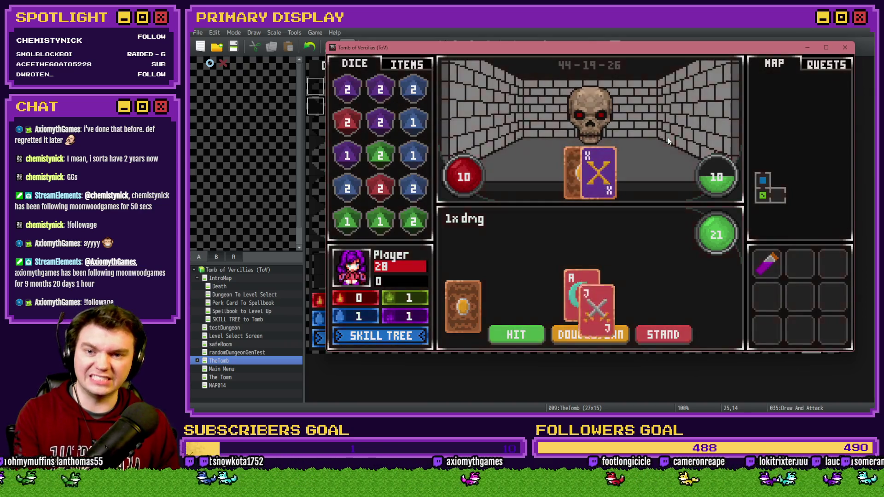
key("Up")
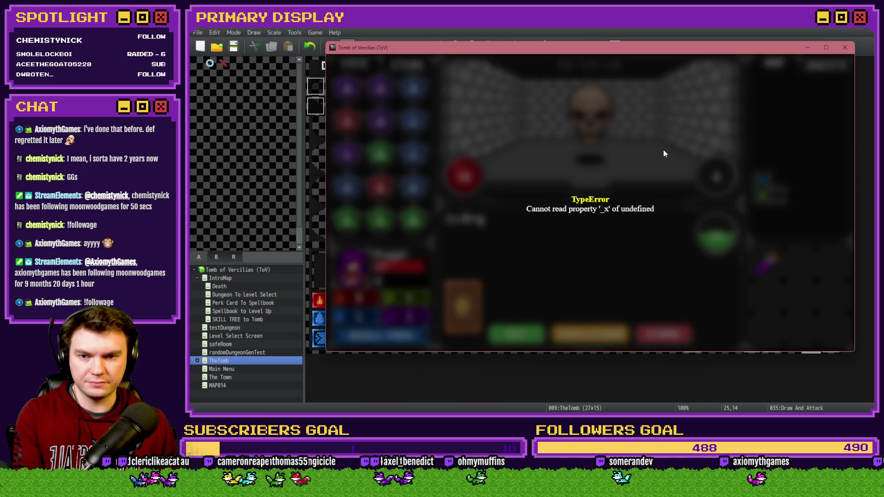
left_click(845, 50)
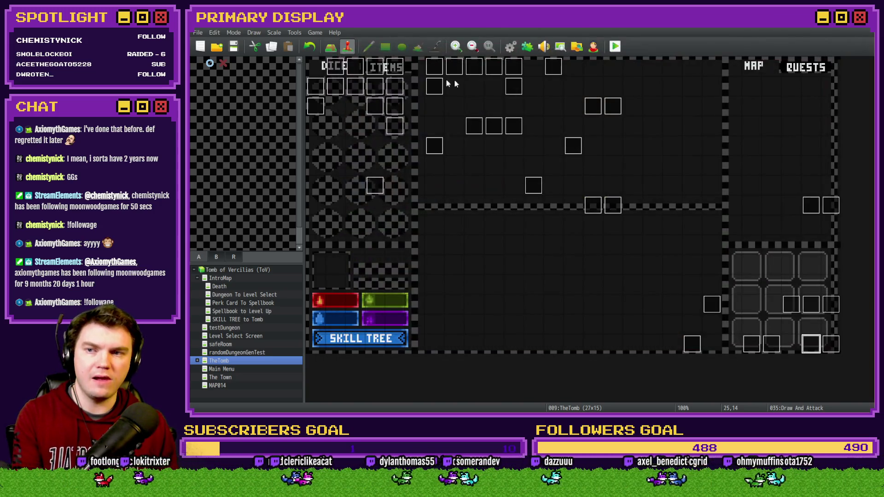
double_click(335, 73)
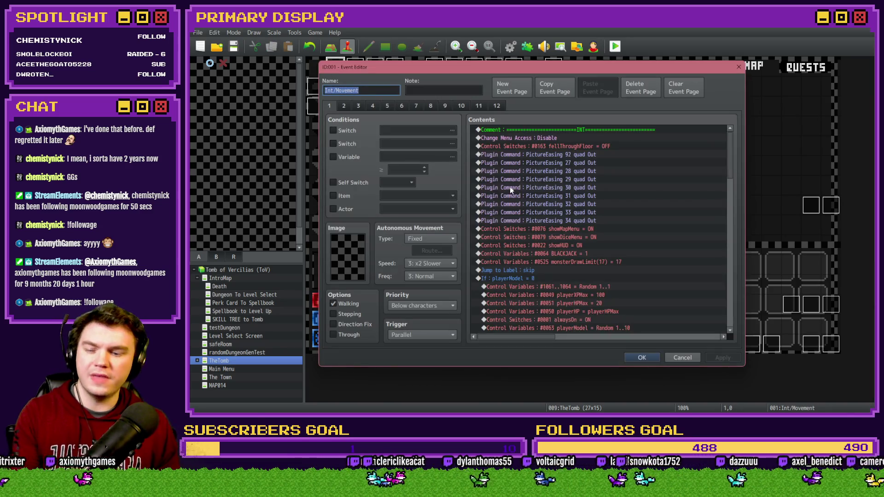
key("Escape")
double_click(810, 344)
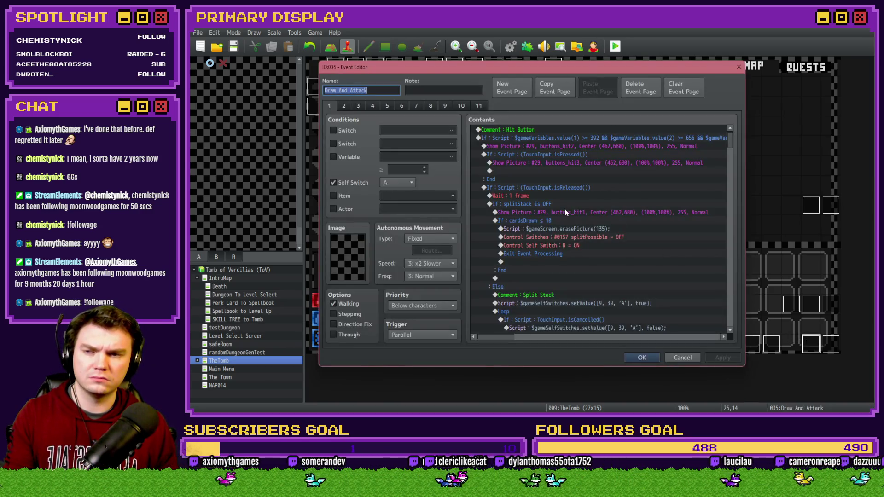
left_click(347, 106)
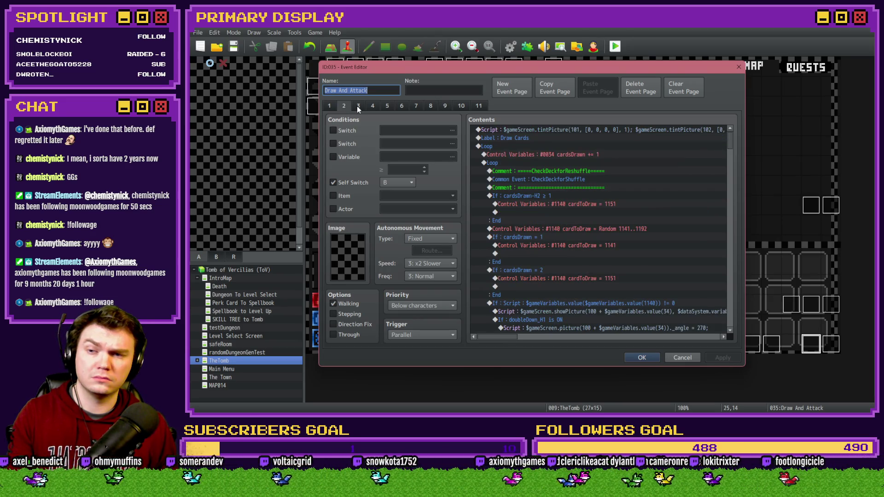
left_click(357, 106)
left_click(345, 107)
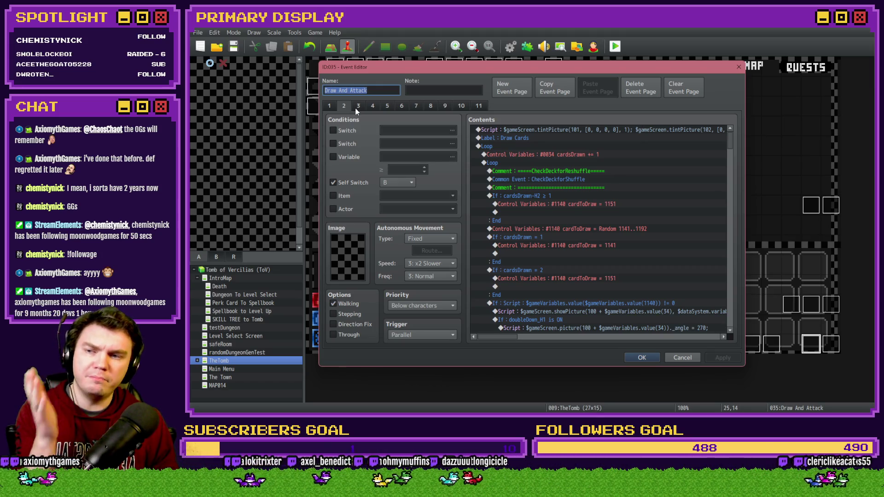
left_click(356, 110)
left_click(372, 107)
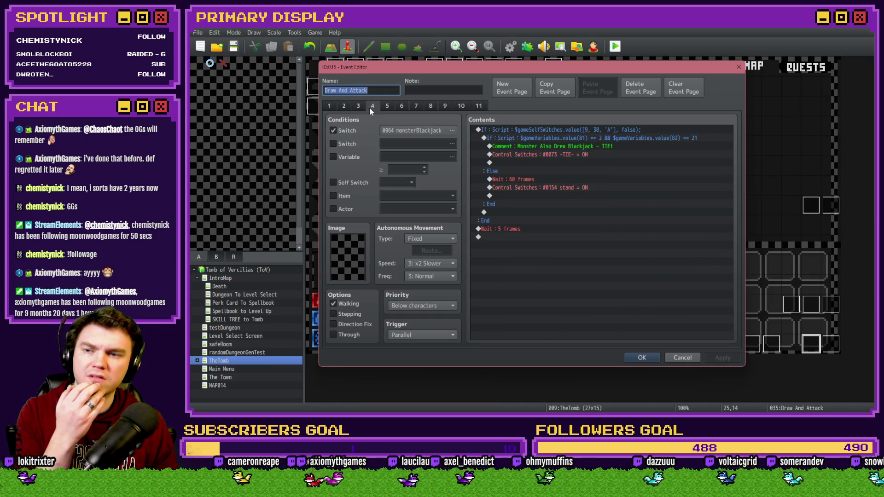
left_click(389, 110)
left_click(374, 107)
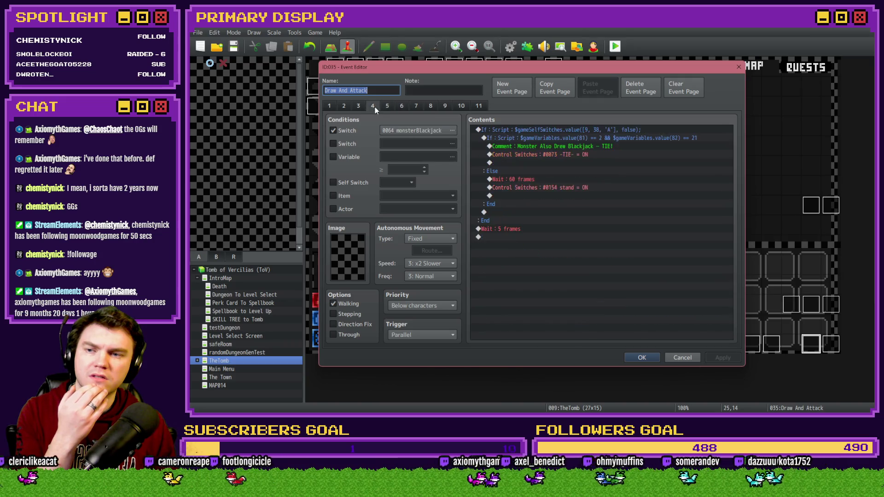
left_click(345, 106)
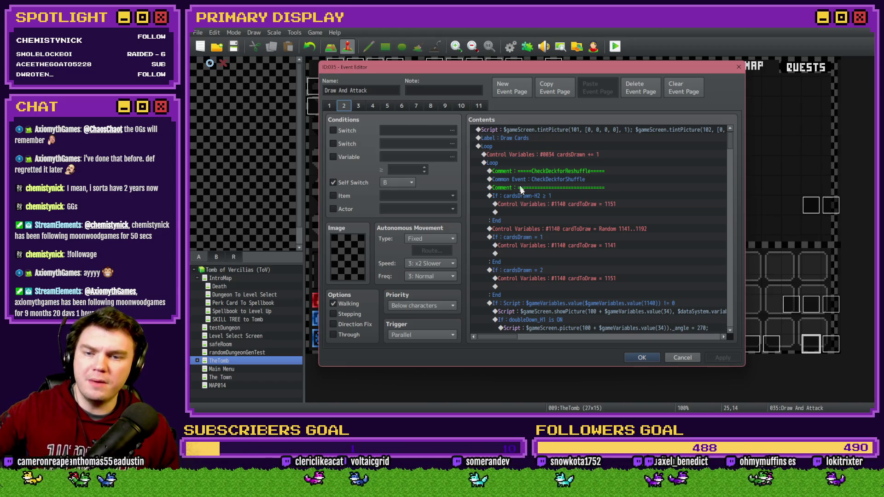
scroll(581, 249, "down", 3)
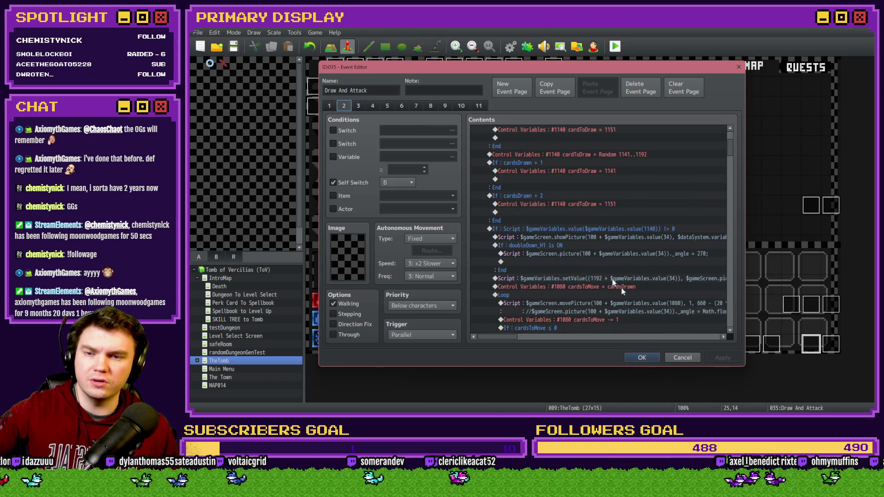
scroll(579, 251, "down", 3)
scroll(579, 249, "down", 7)
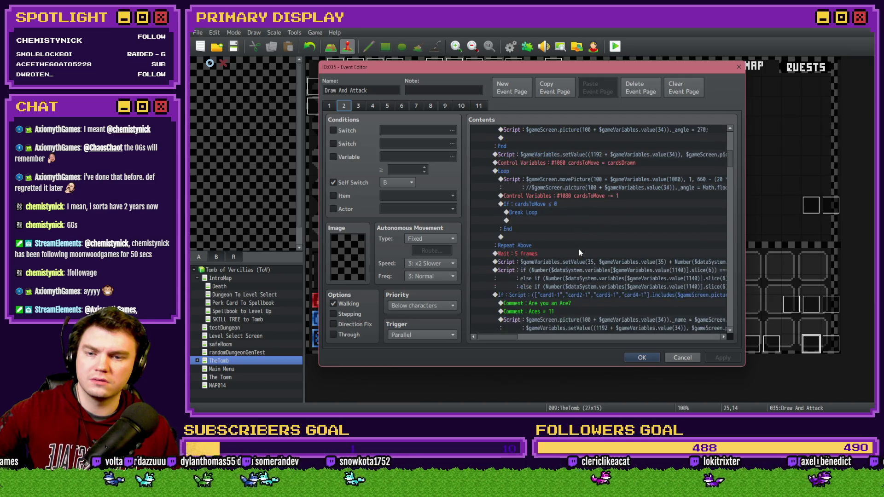
scroll(579, 253, "down", 4)
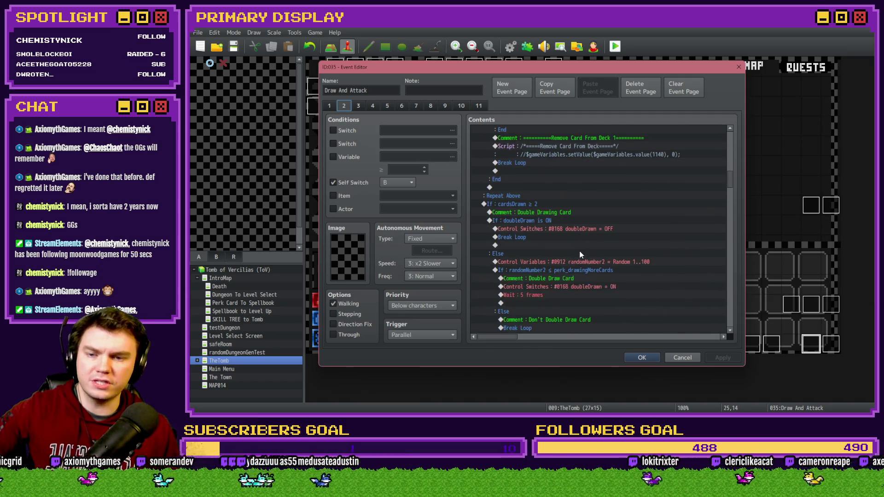
scroll(580, 254, "down", 3)
scroll(580, 254, "down", 7)
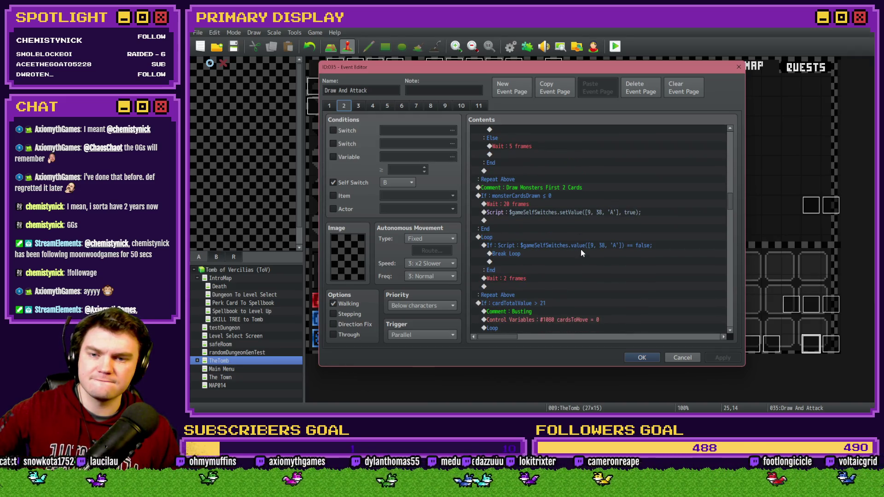
left_click(582, 247)
double_click(582, 249)
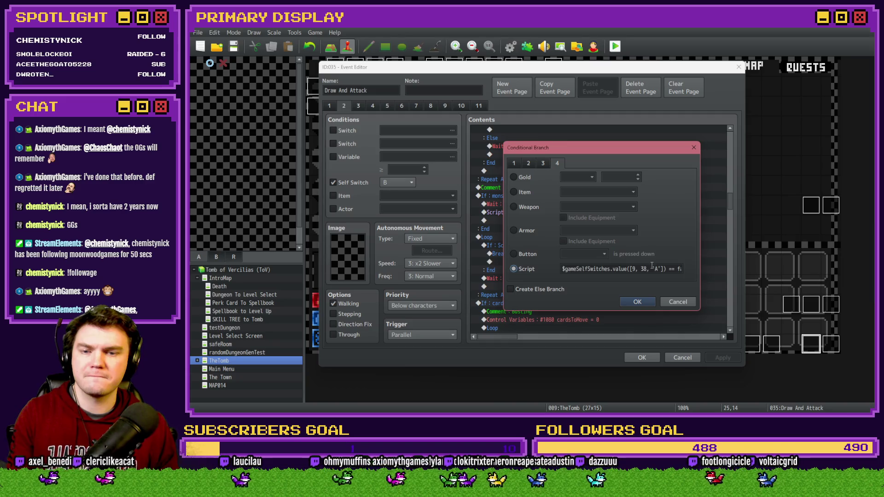
left_click(678, 301)
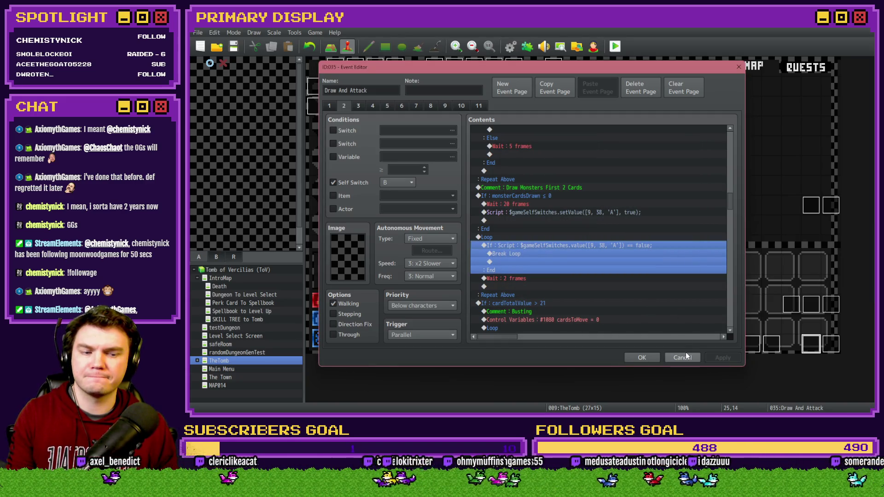
left_click(686, 354)
double_click(330, 73)
- Paste the Draw And Attack self-switch check into the movement condition and save the event
left_click(344, 106)
left_click(603, 148)
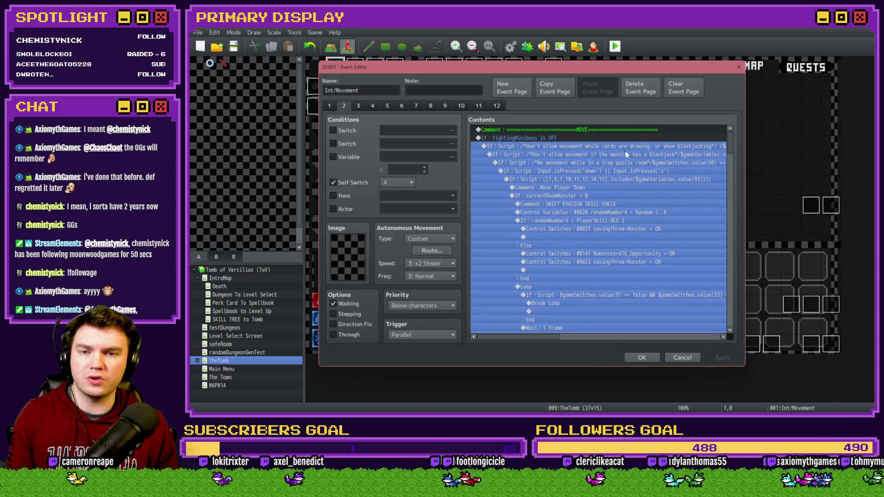
double_click(709, 146)
left_click(643, 269)
left_click(636, 269)
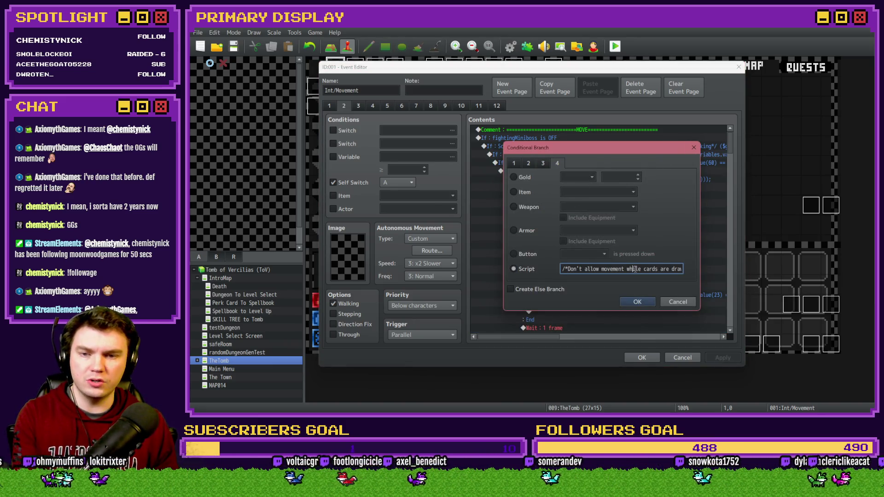
key("Right")
key("Right")
key("Right")
key("Right")
key("Right")
key("Right")
key("ctrl+a")
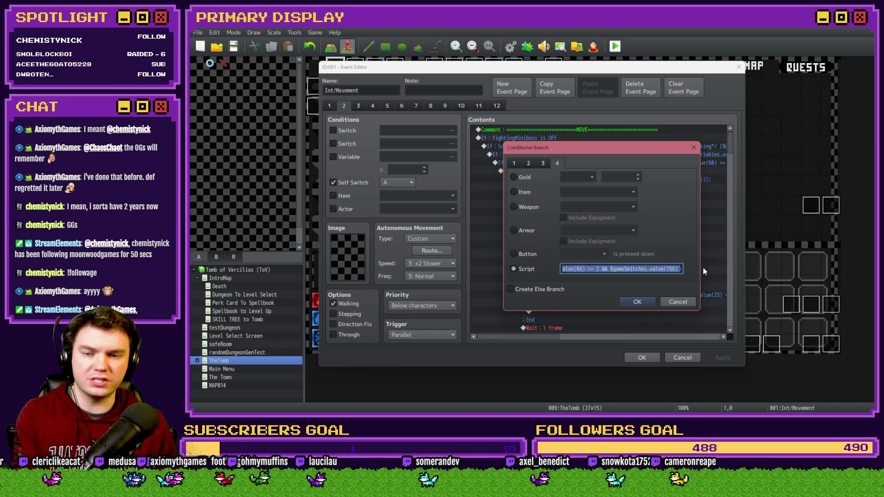
left_click(680, 270)
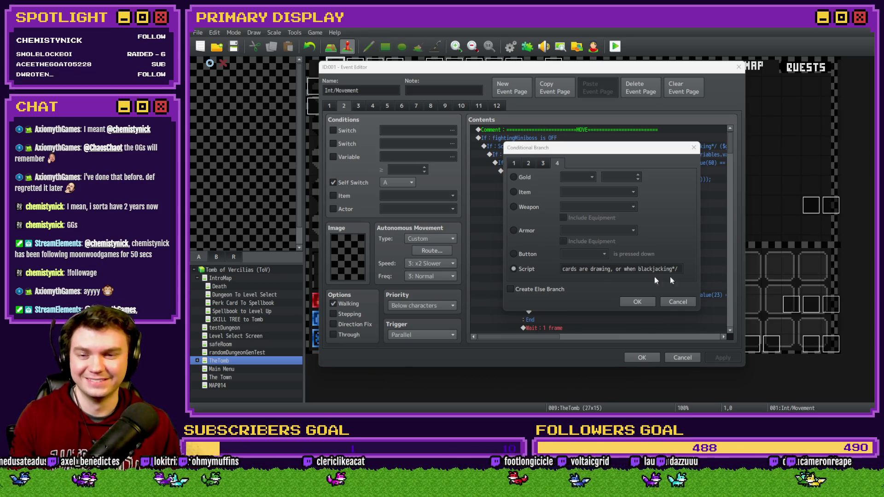
left_click(717, 280)
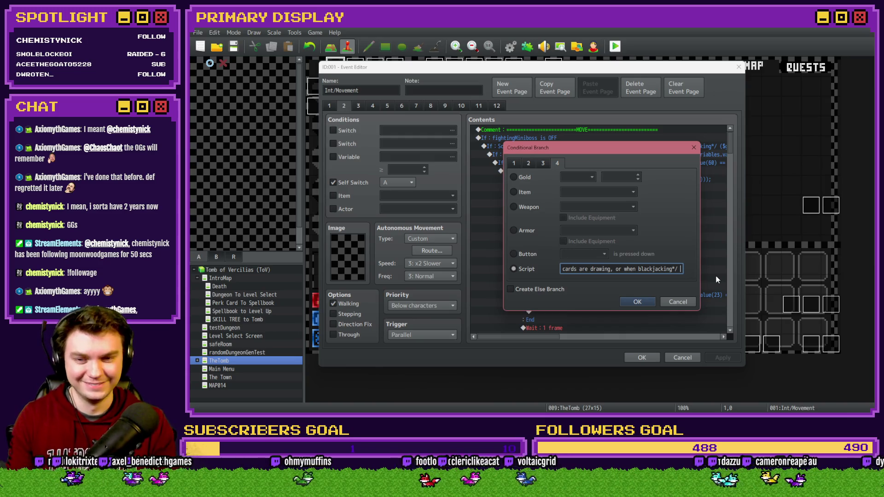
type("$gameSelfSwitches.value([9, 38, 'A']) == false;")
key("Left")
key("Left")
key("Left")
key("Left")
key("Left")
key("Left")
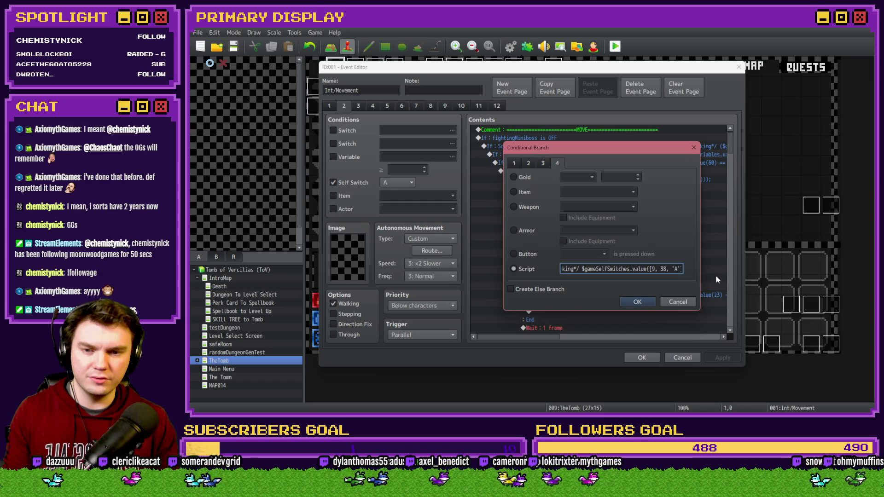
left_click(640, 302)
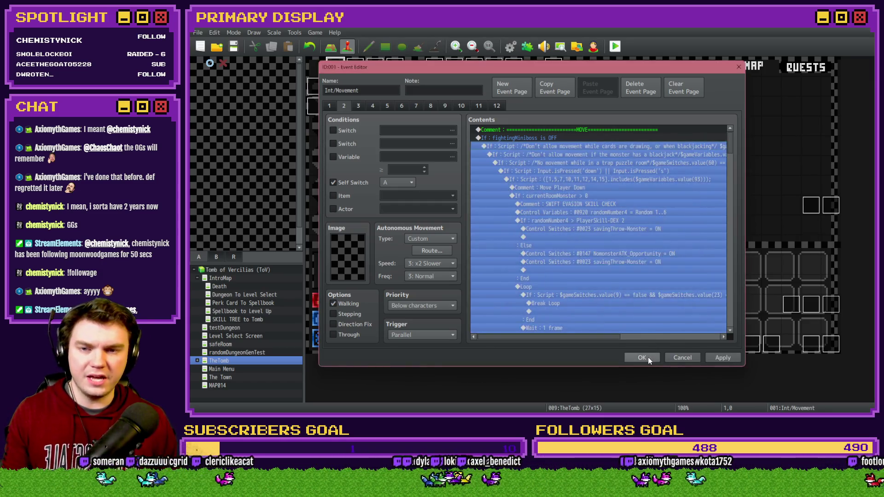
left_click(641, 357)
- Reopen the condition, change the self-switch event number from 38 to 35, and drop the semicolon
left_click(803, 349)
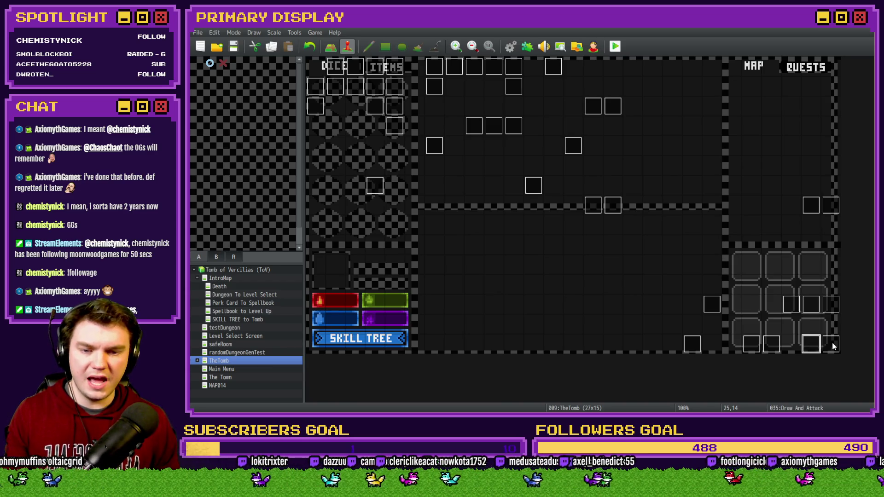
double_click(335, 66)
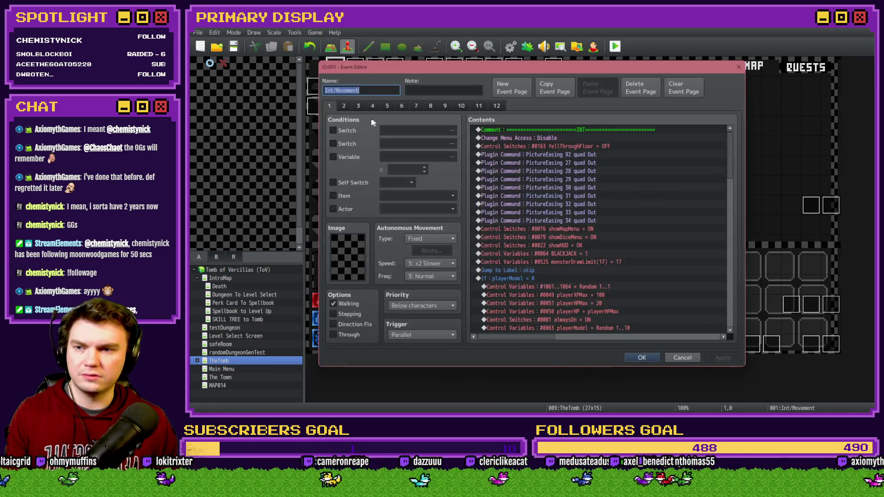
double_click(551, 146)
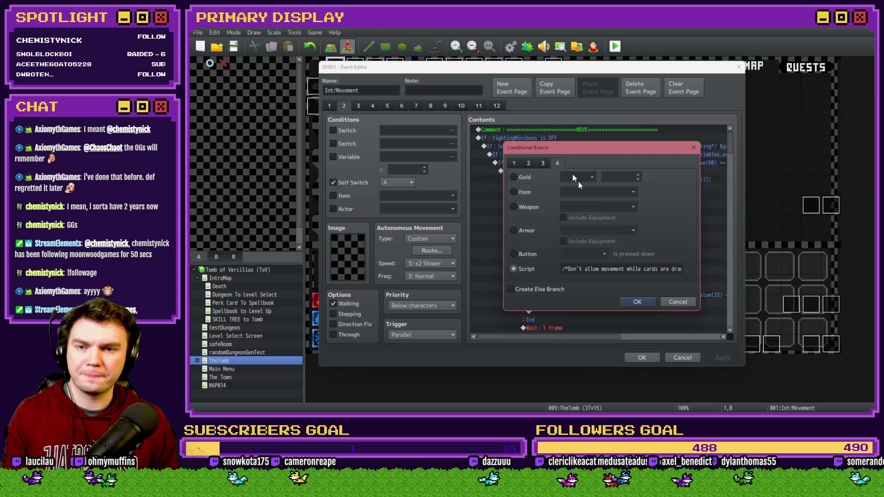
key("End")
double_click(630, 269)
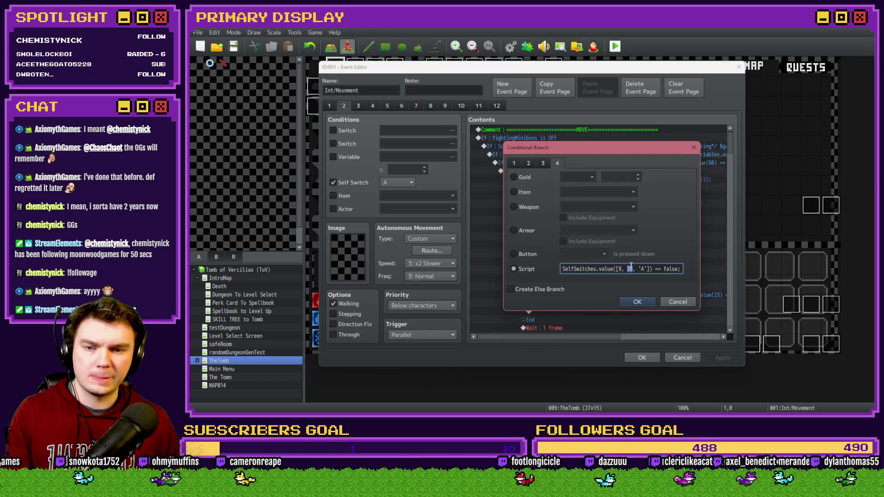
type("35")
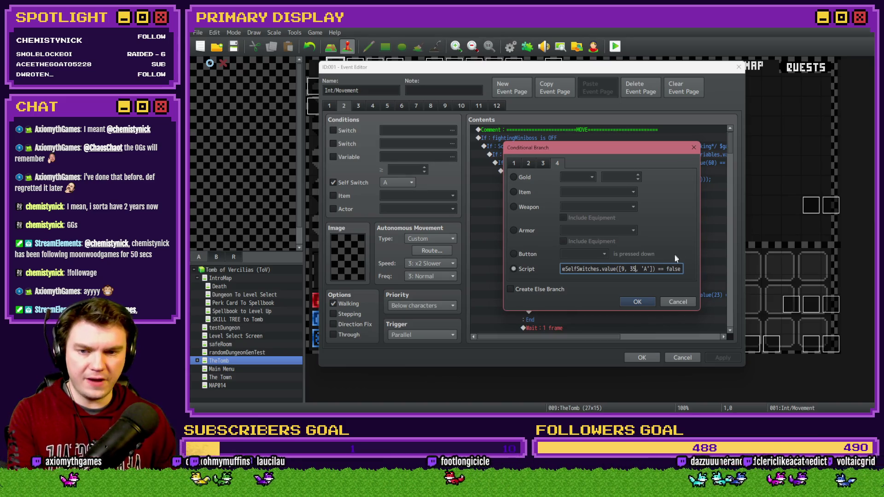
left_click(670, 271)
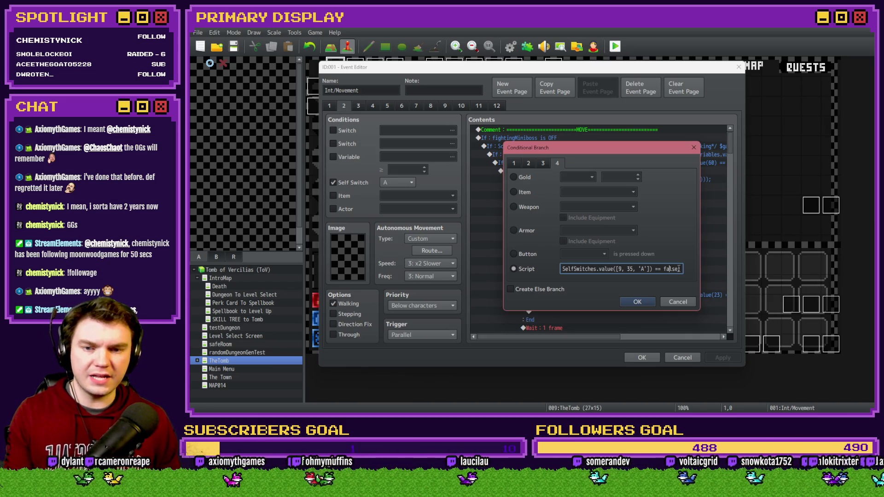
key("BackSpace")
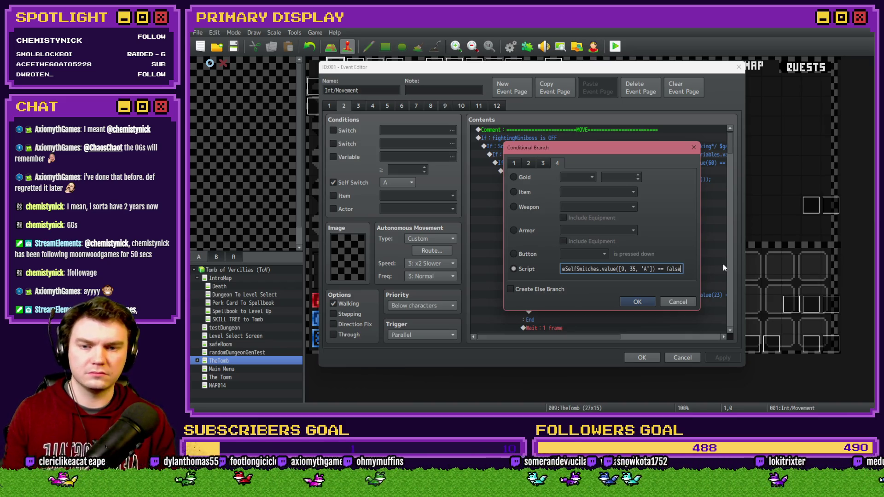
type("||")
- Duplicate the self switch A comparison as a self switch B check for event 35
key("shift+Left")
key("shift+Left")
key("shift+Left")
key("shift+Left")
key("shift+Left")
key("shift+Left")
key("shift+Right")
key("shift+Right")
key("shift+Right")
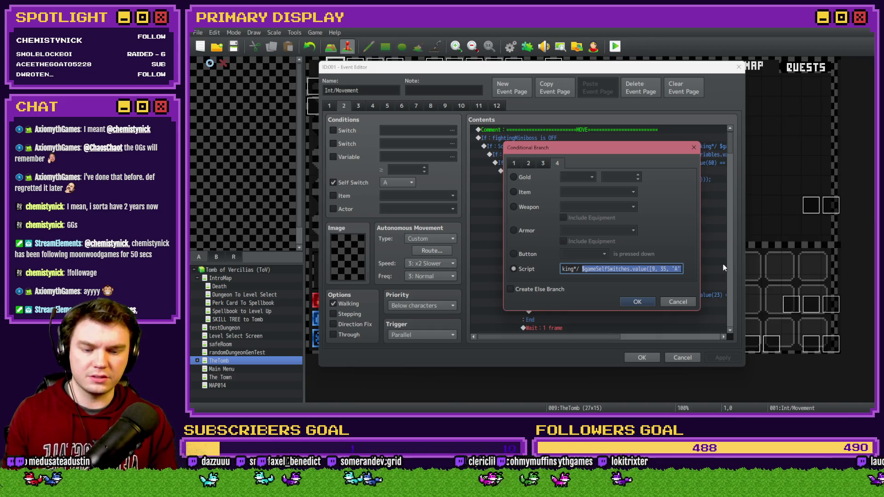
key("Right")
key("End")
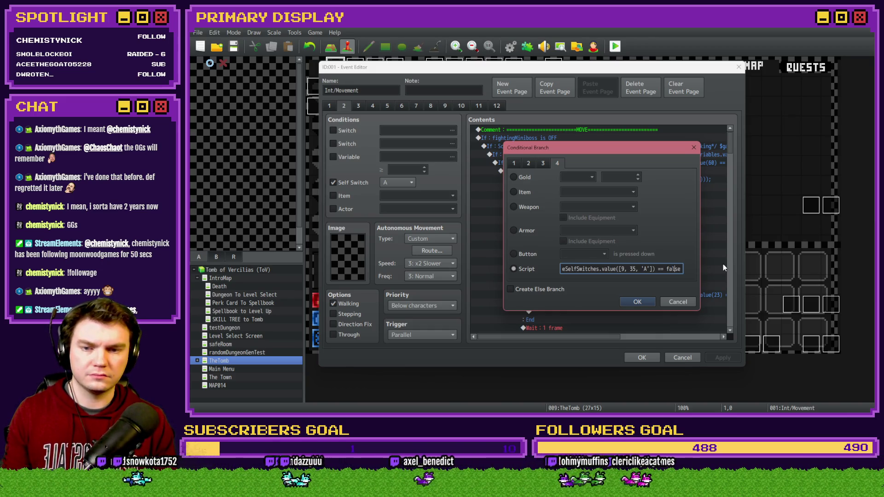
key("Left")
key("Left")
key("Left")
key("BackSpace")
type("B")
key("End")
type("||")
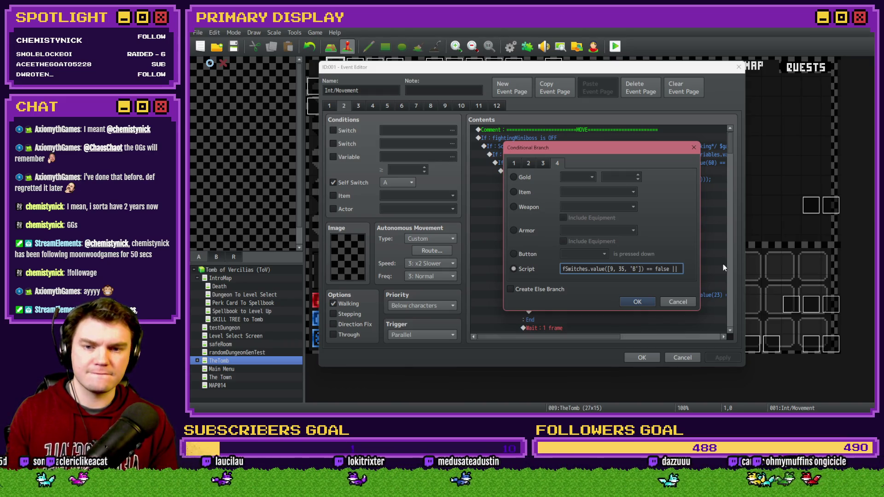
key("BackSpace")
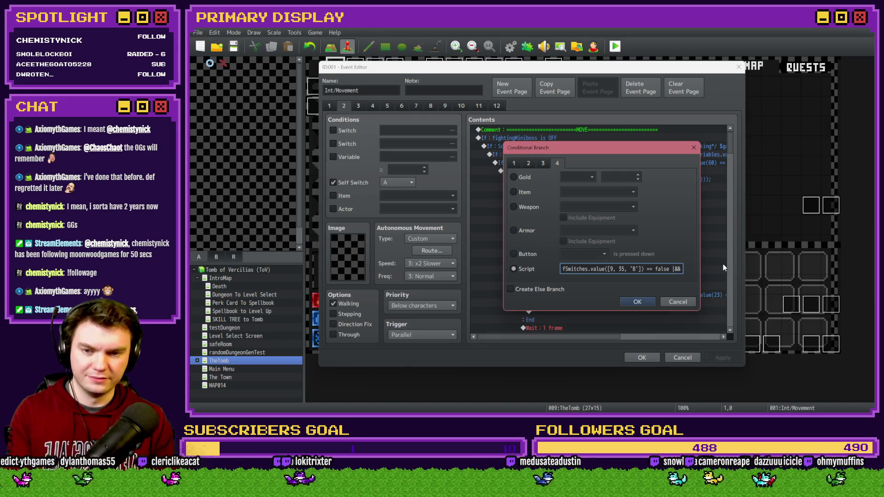
key("BackSpace")
type("&&")
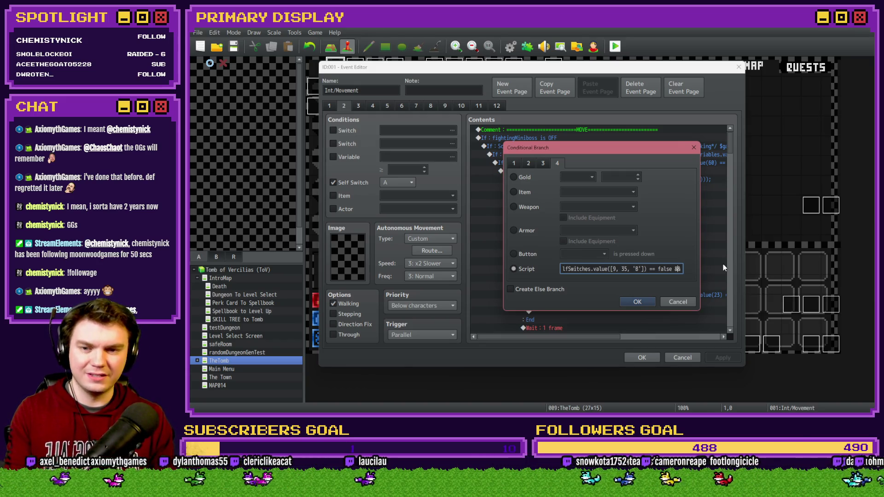
type("|| $gameSelfSwitches.value([9, 35,")
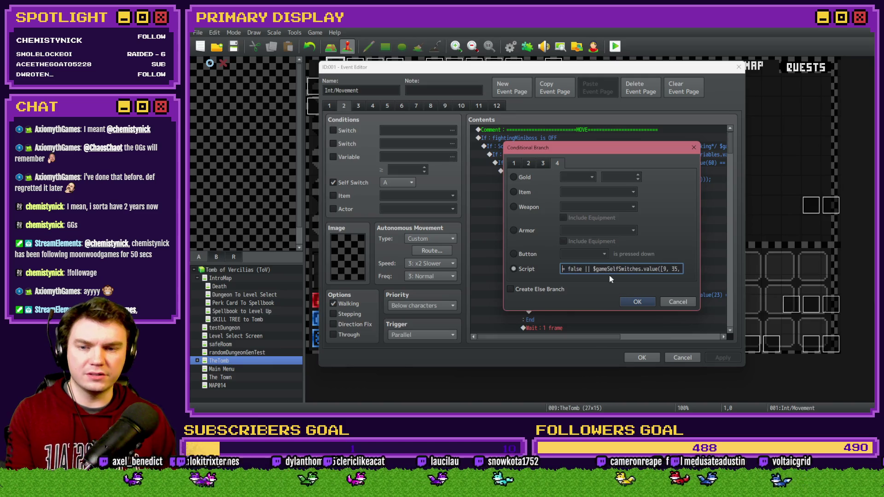
- Join the checks with && and append '$gameSwitches.value()', then confirm the branch
double_click(590, 268)
type("&&")
key("End")
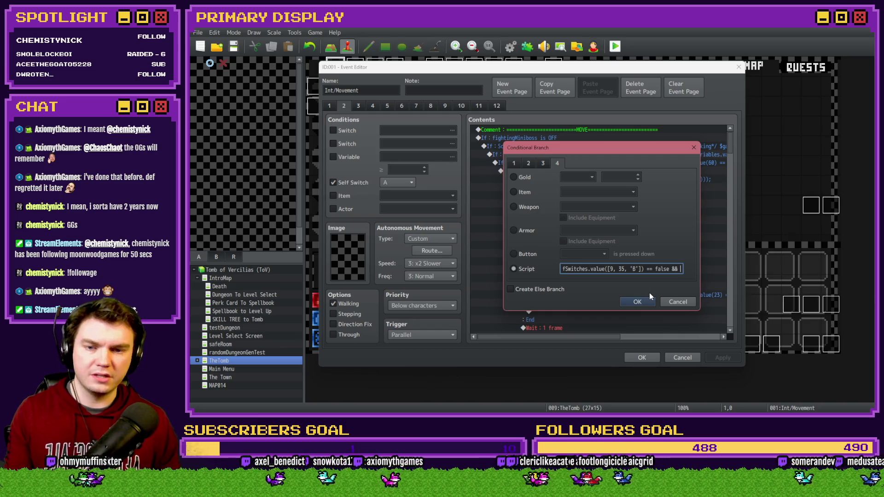
type("$gameSwit")
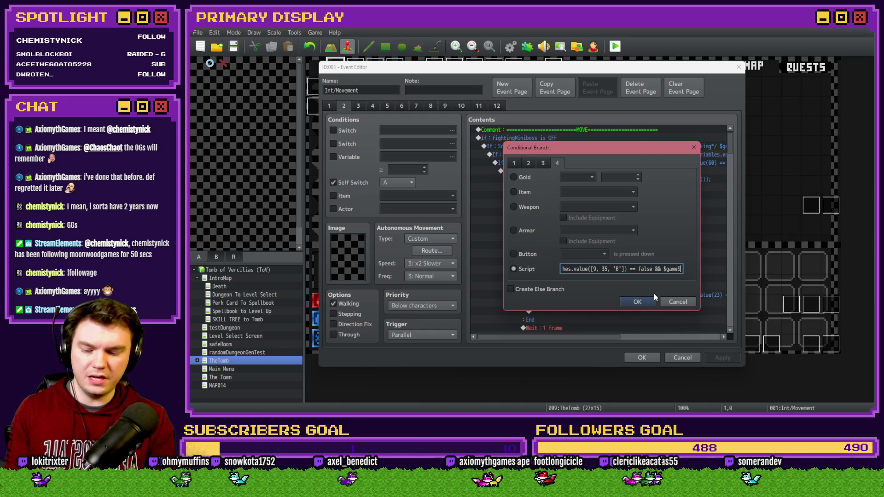
type("ches.valuy")
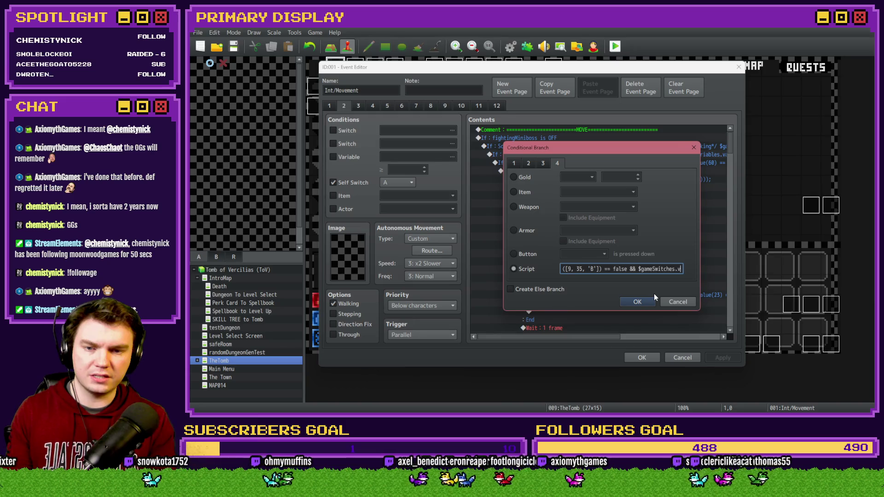
key("BackSpace")
type("e()")
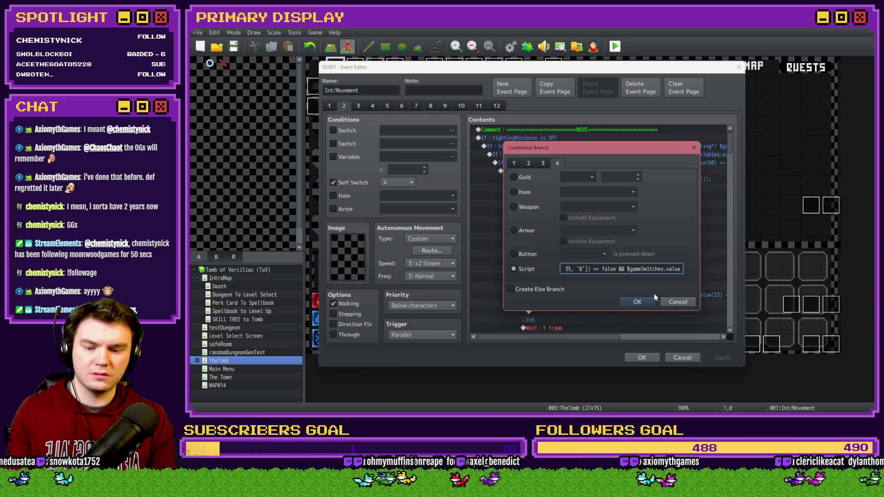
key("Left")
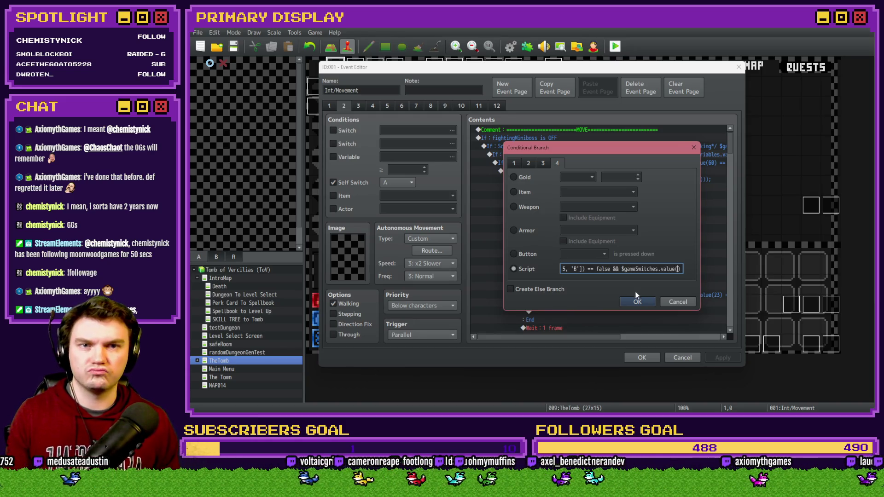
left_click(634, 303)
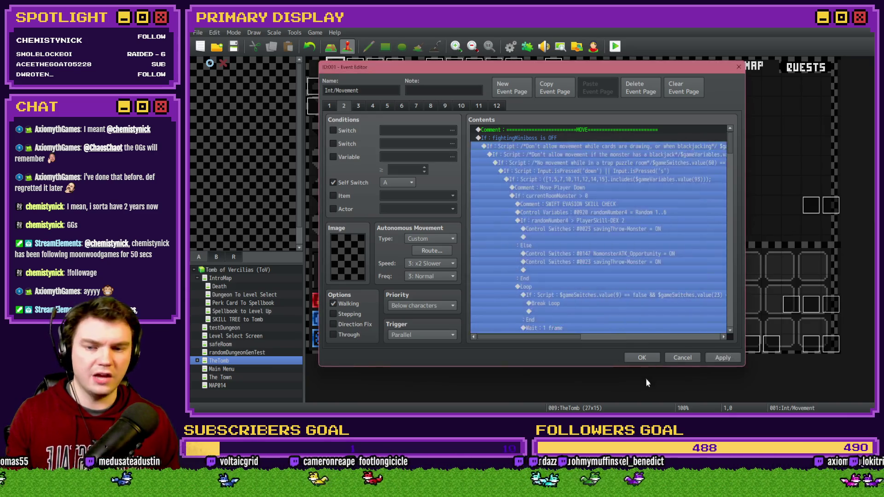
- Save Int/Movement, open Draw And Attack, and view its DICE ROLL and ROCK PAPER SCISSORS pages
left_click(641, 357)
double_click(800, 343)
left_click(444, 107)
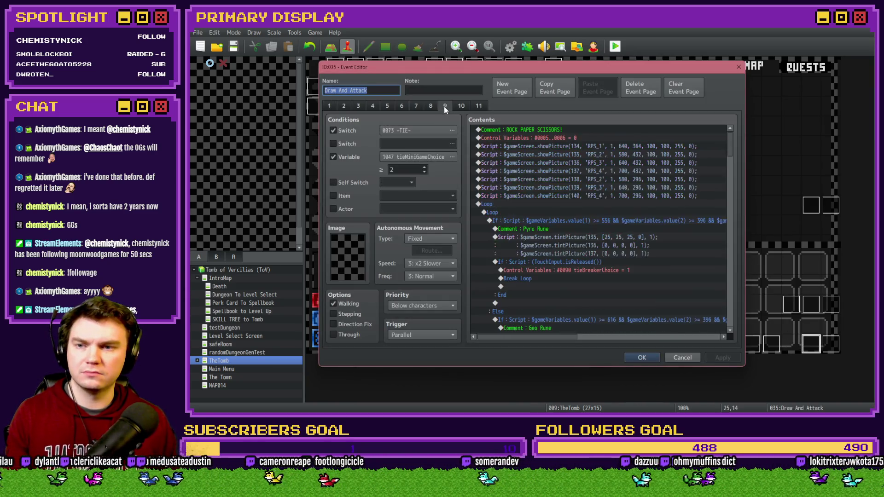
left_click(433, 106)
left_click(445, 106)
left_click(462, 106)
left_click(445, 107)
- Compare pages 7, 6 and 5 (Draw Cards, MonsterBust, playerBust), ending on page 7
left_click(417, 106)
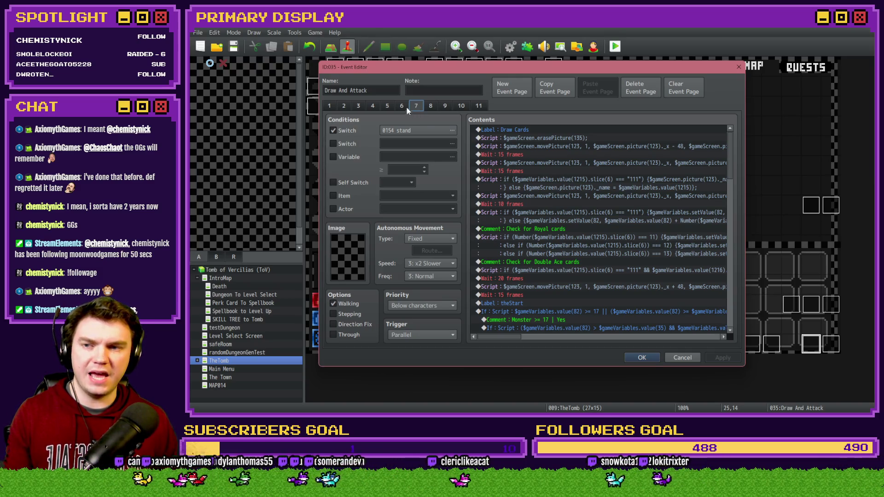
left_click(405, 105)
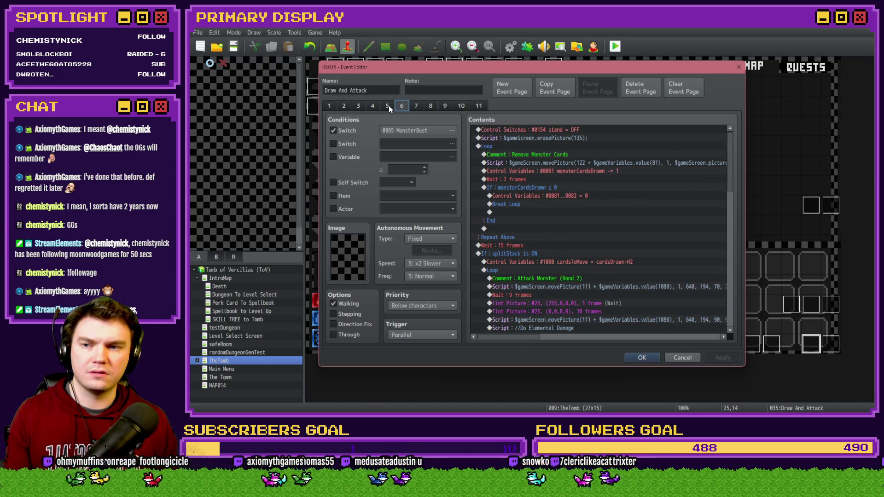
left_click(388, 106)
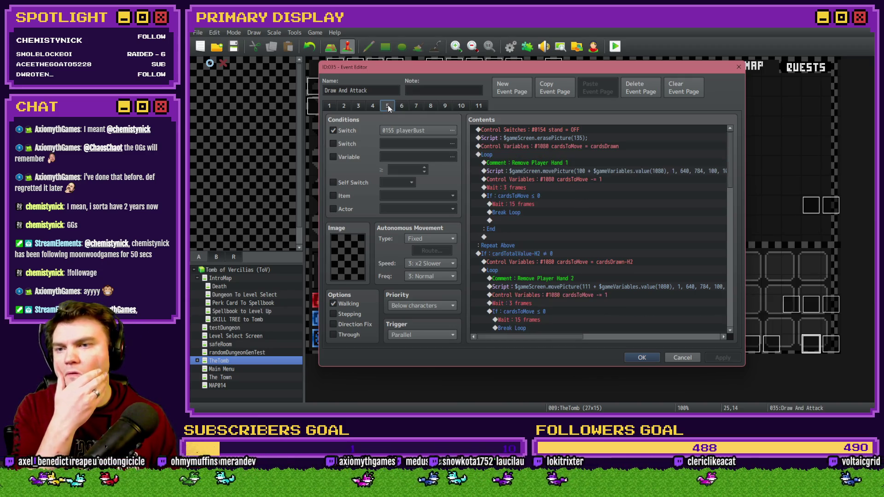
left_click(417, 106)
mouse_move(735, 158)
left_mouse_down()
mouse_move(734, 305)
mouse_move(740, 260)
left_mouse_up()
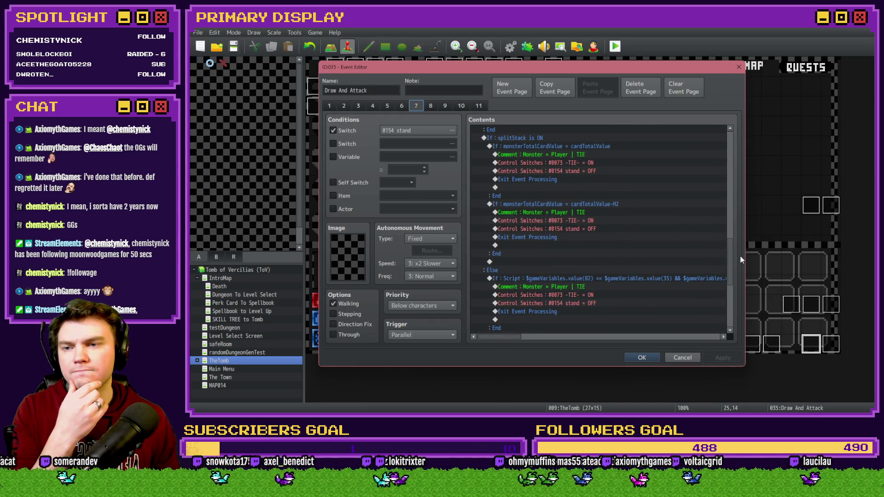
left_click(401, 106)
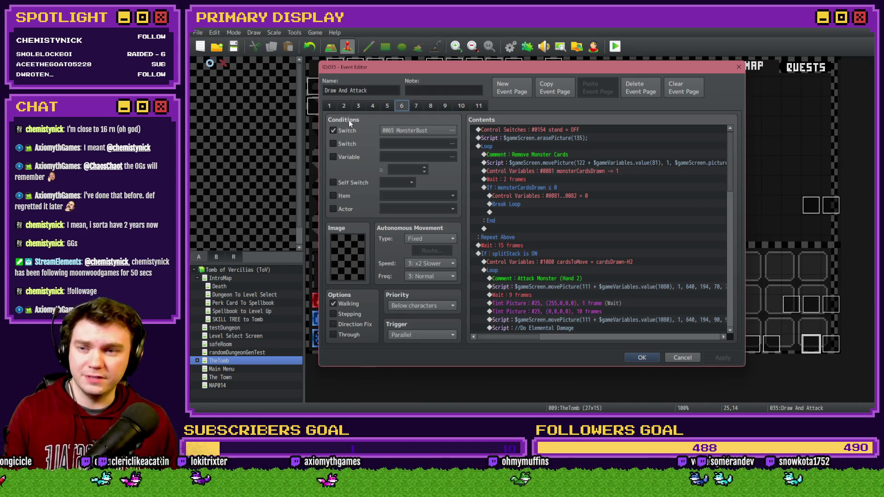
left_click(417, 106)
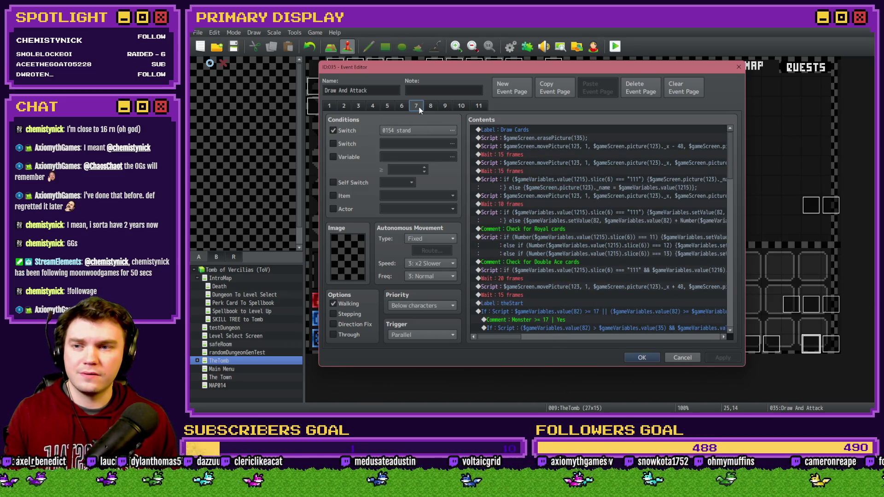
- Review Draw And Attack pages 1 through 5, including the Hit Button and monsterBlackjack pages
left_click(330, 106)
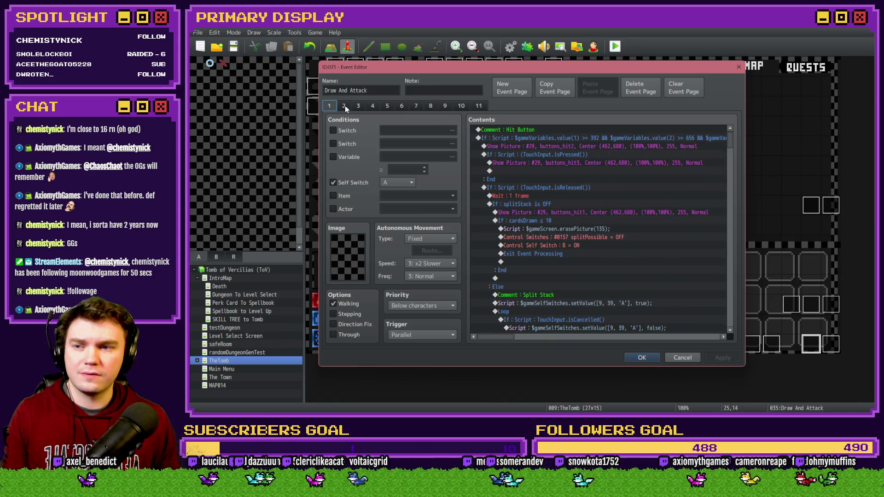
left_click(345, 106)
left_click(332, 106)
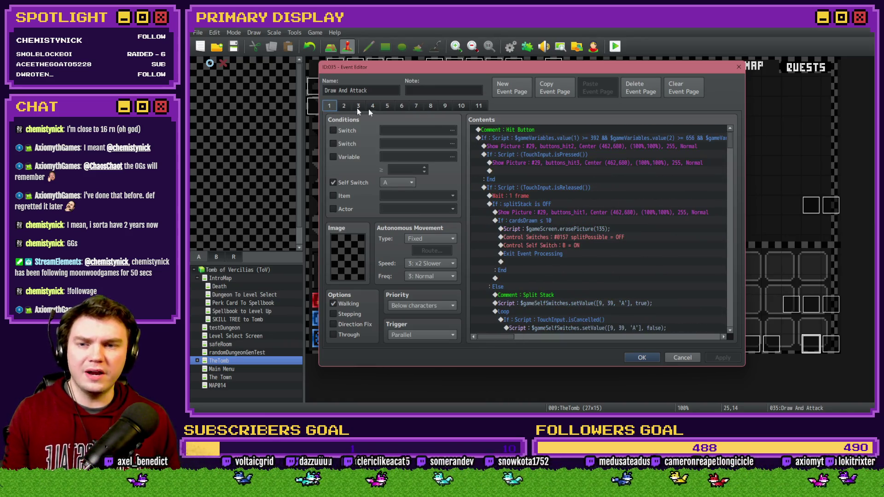
left_click(344, 107)
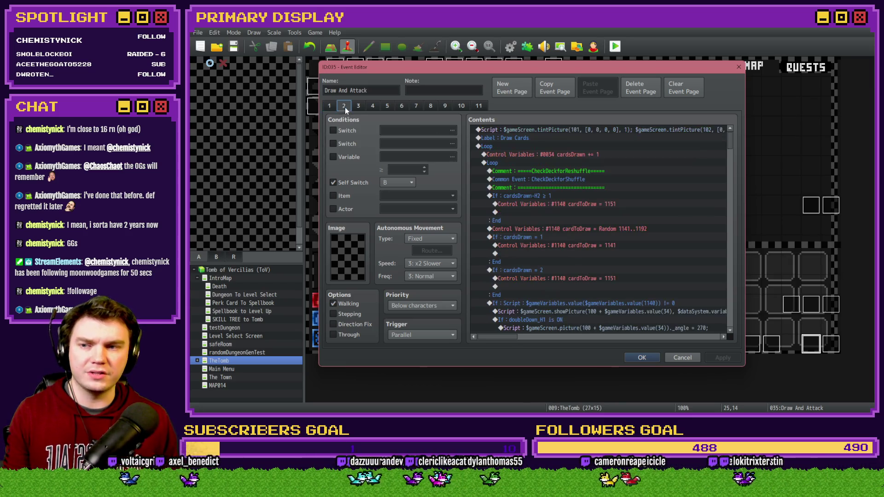
left_click(359, 107)
left_click(373, 107)
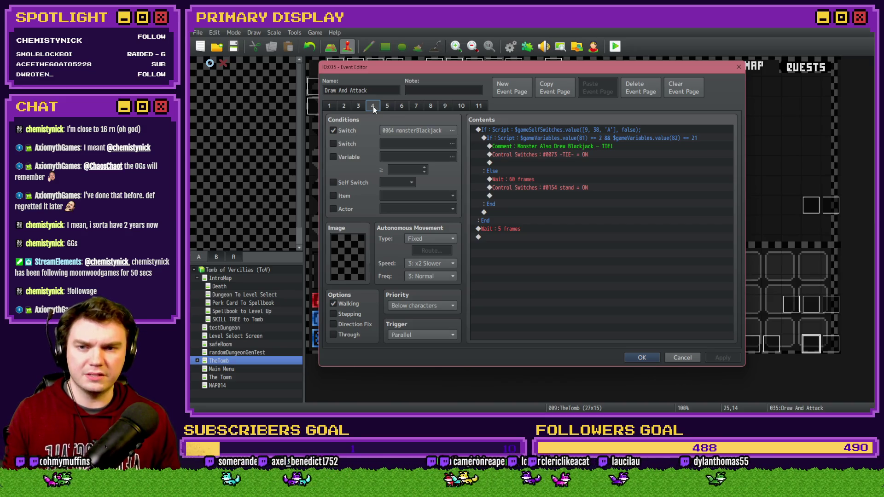
left_click(387, 106)
left_click(373, 106)
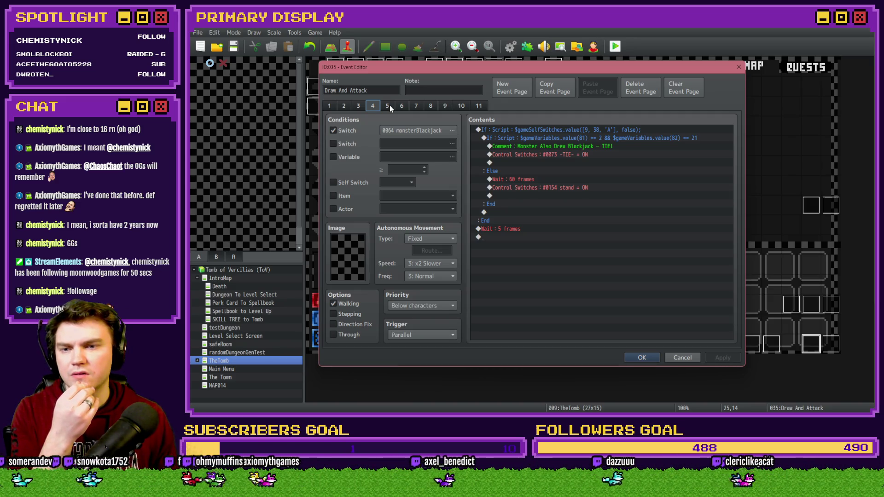
left_click(389, 105)
- Review pages 6 through 11: MonsterBust, Draw Cards, DICE ROLL, deadMonster and the empty page
left_click(403, 106)
left_click(416, 107)
left_click(427, 106)
left_click(415, 107)
left_click(429, 106)
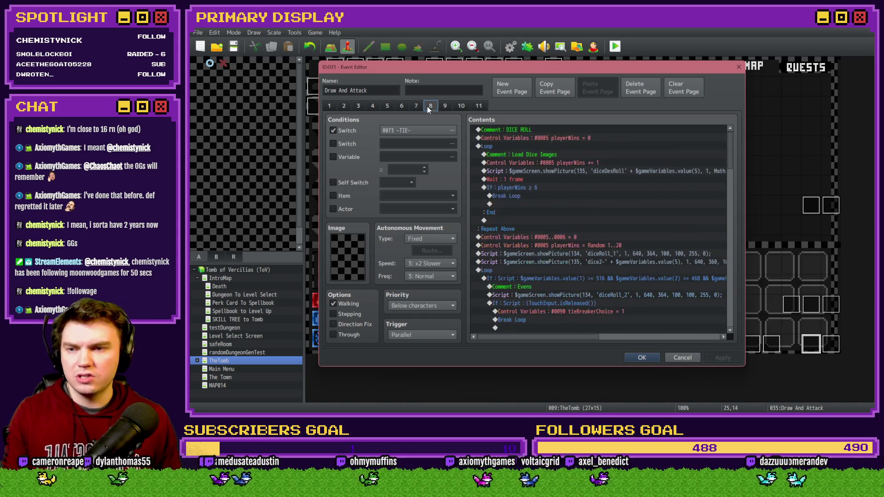
left_click(445, 106)
left_click(461, 106)
left_click(477, 107)
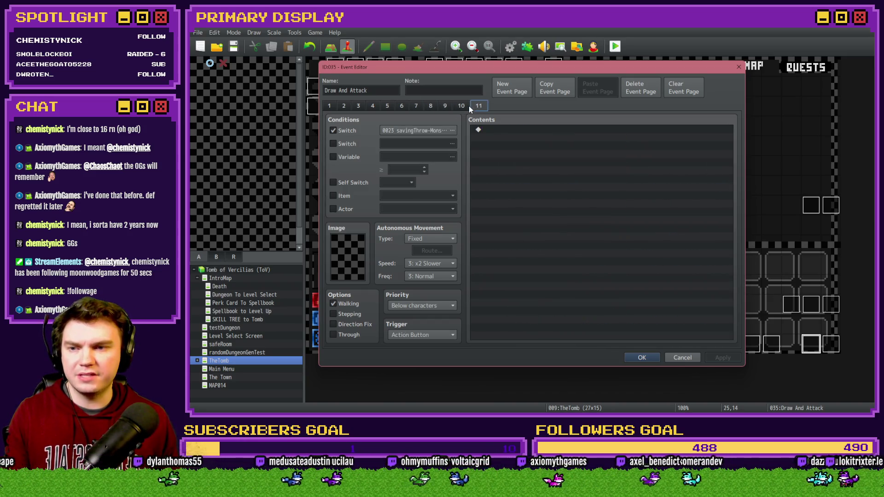
left_click(466, 106)
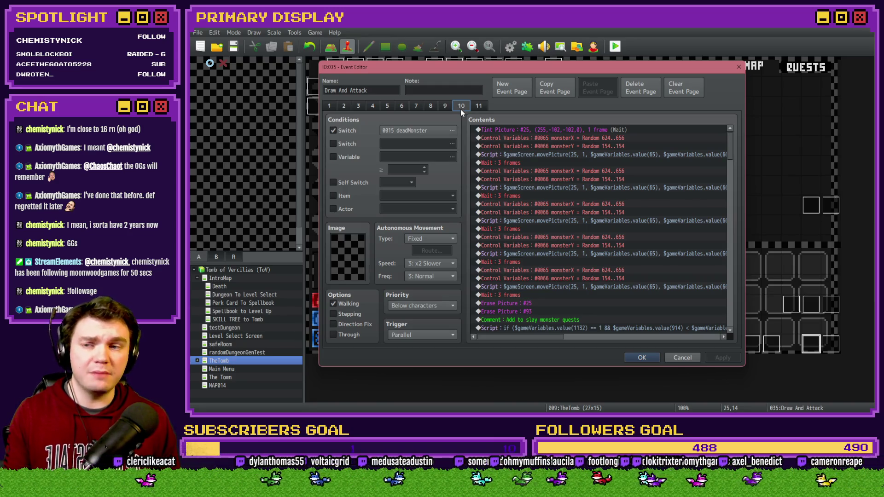
- Recheck pages 6–8, then close Draw And Attack and open the Int/Movement event at tile 1,0
left_click(416, 106)
left_click(402, 106)
left_click(430, 106)
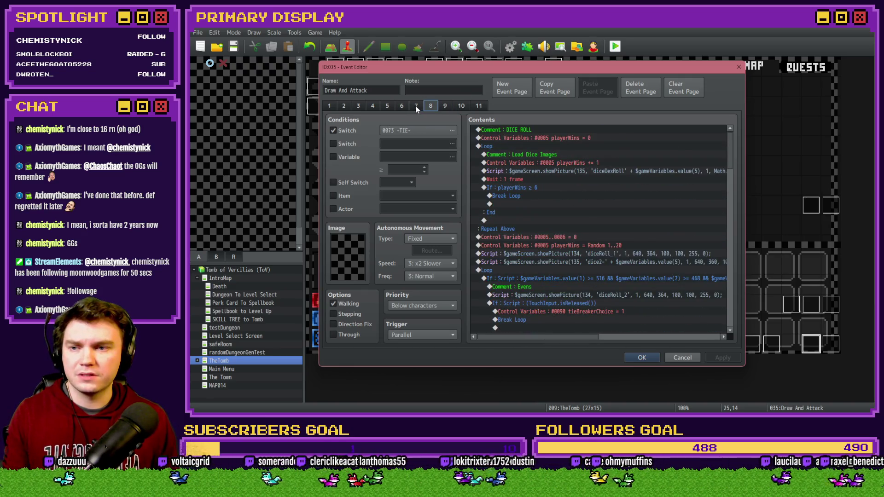
left_click(641, 357)
double_click(335, 67)
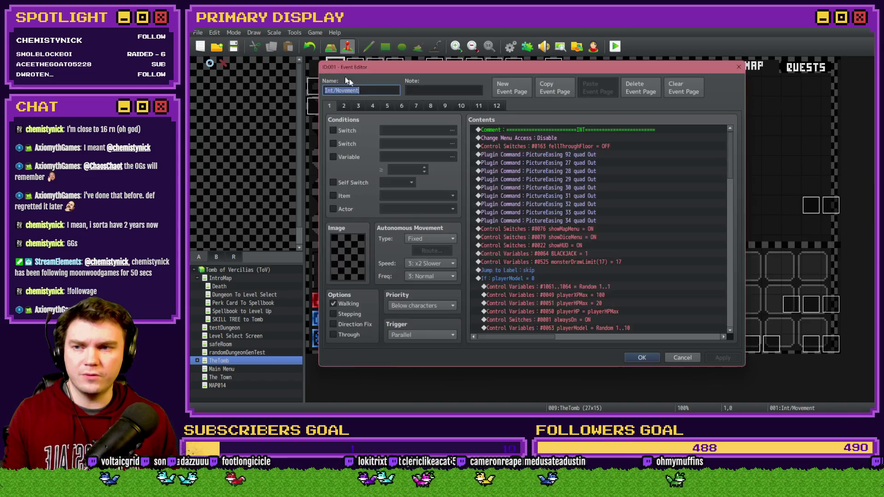
- On page 2's movement branch, duplicate the last switch check and renumber it to switch 73
left_click(344, 106)
double_click(588, 145)
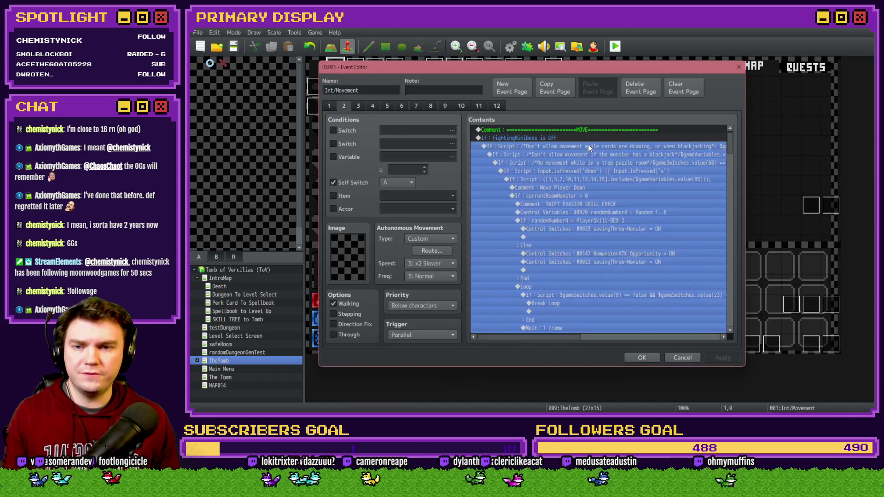
left_click(633, 269)
key("End")
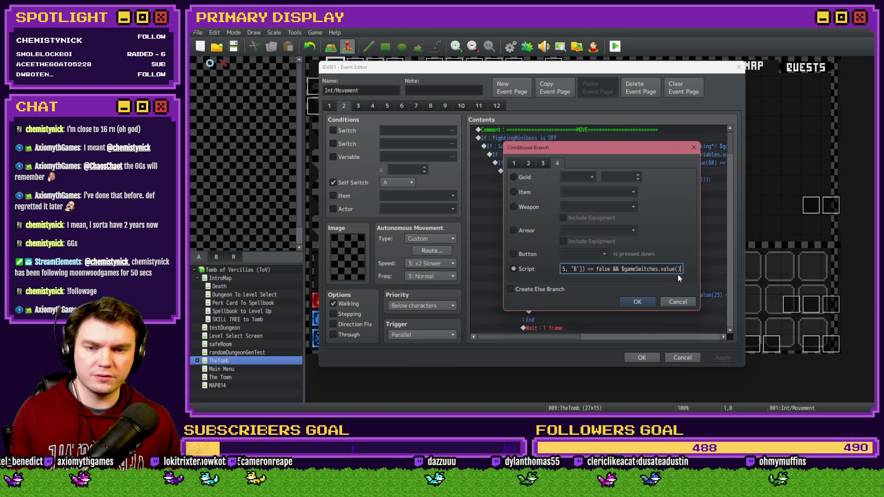
type("15")
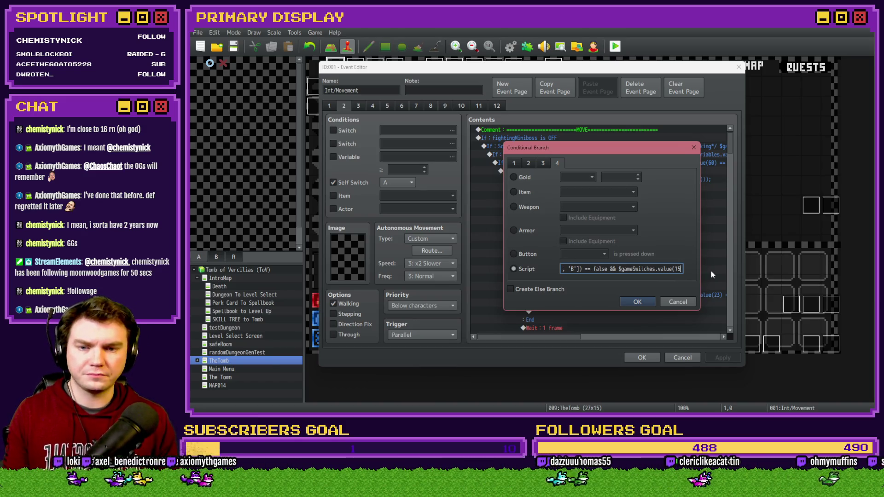
key("shift+Left")
key("shift+Left")
key("shift+Left")
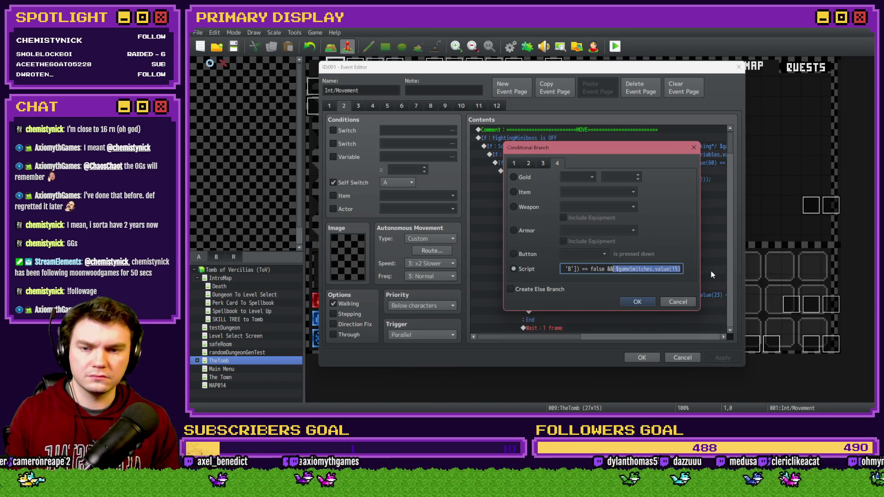
key("ctrl+c")
key("End")
key("ctrl+v")
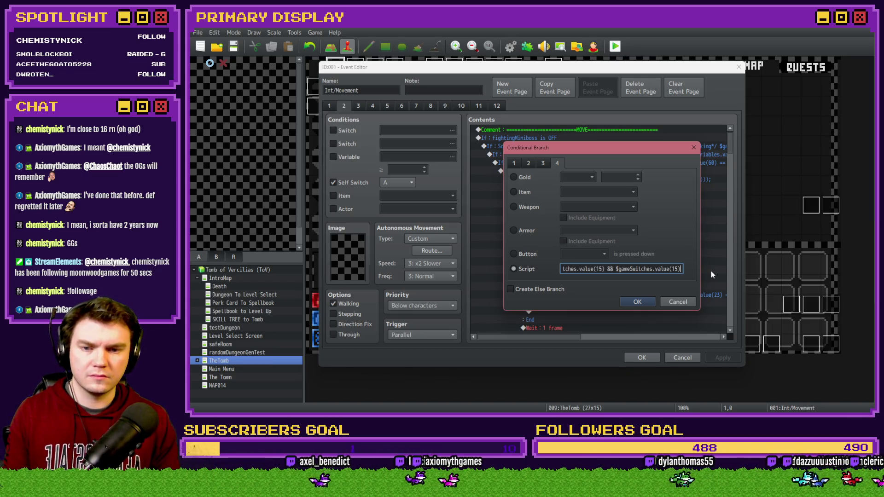
key("Left")
key("BackSpace")
key("BackSpace")
type("73")
type("4")
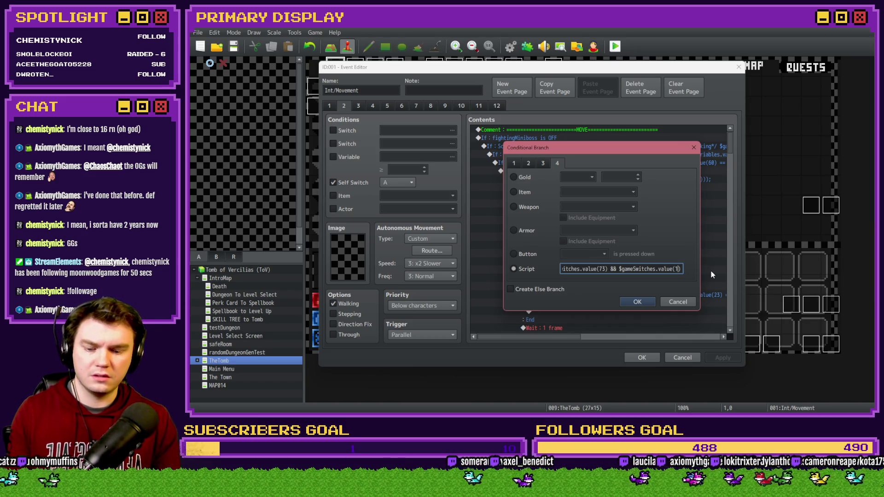
- Add '== false' comparisons to the new switch 73 and 154 checks in the condition
left_click_drag(649, 270, 584, 269)
left_click(582, 271)
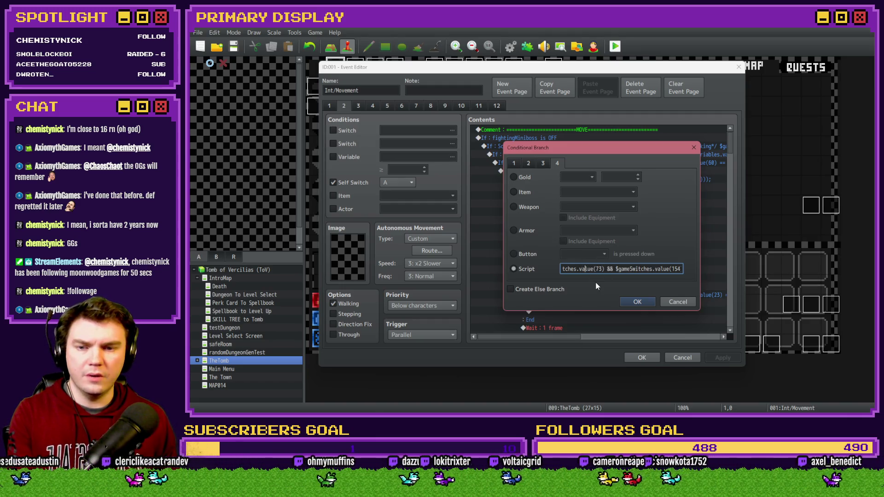
key("End")
type(")")
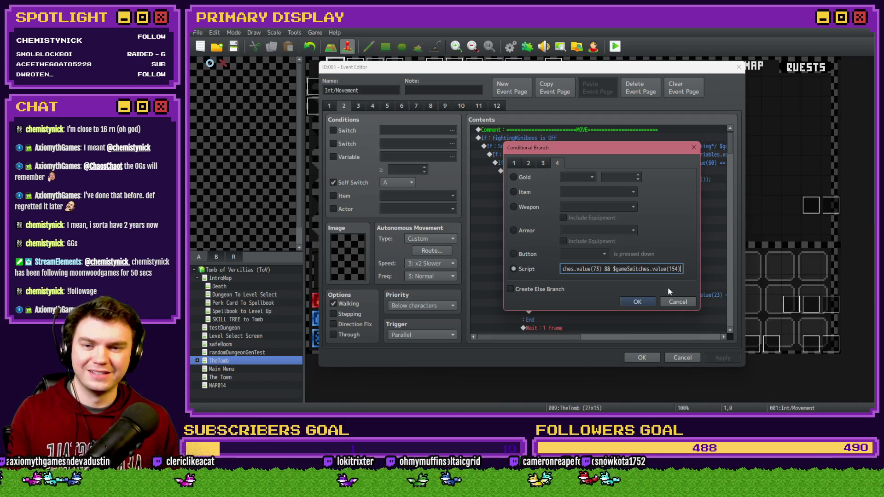
type(" == false")
key("shift+Left")
key("shift+Left")
key("shift+Left")
key("Right")
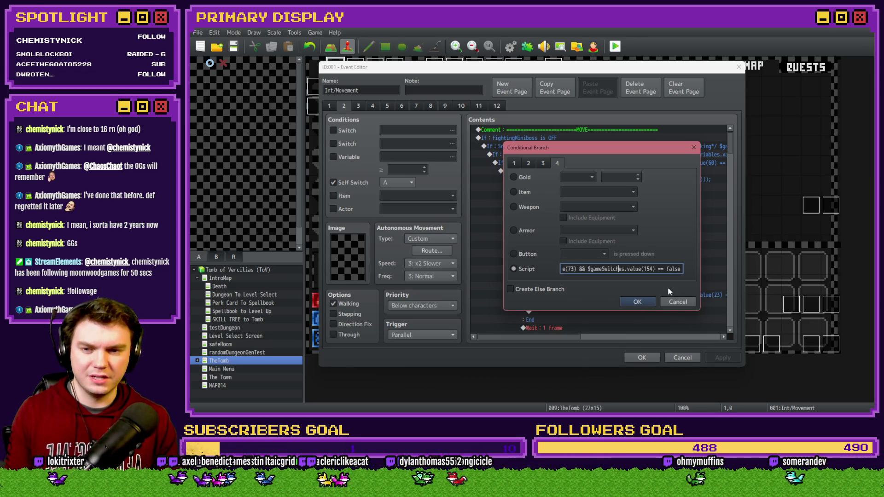
key("ctrl+a")
key("ctrl+v")
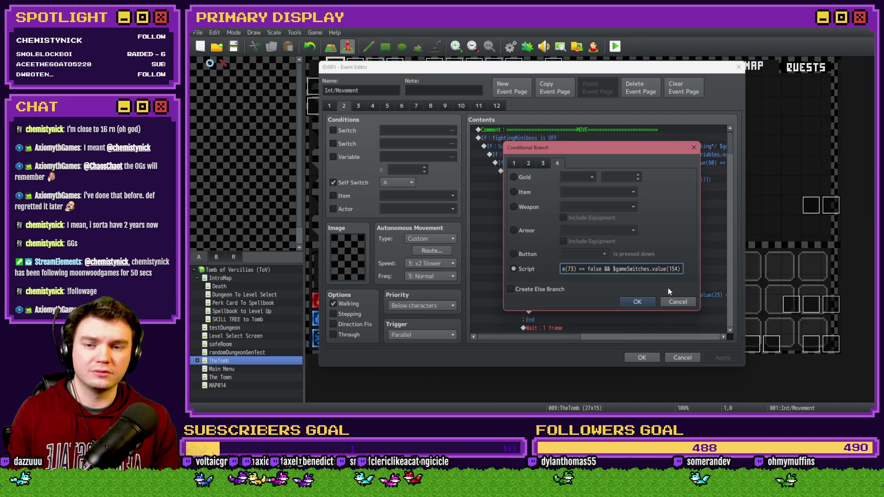
key("Left")
key("Left")
key("Left")
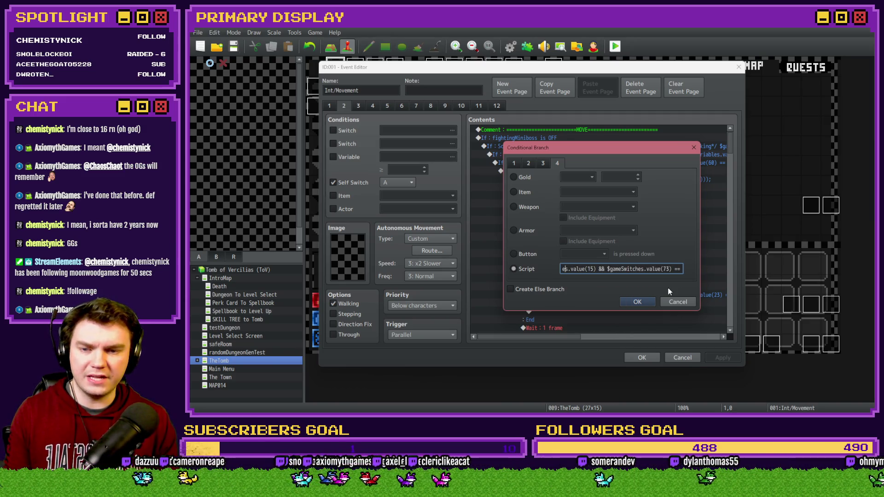
type("== false")
- Change the self-switch check from 'B' to 'A', confirm both dialogs, and start a playtest
key("Left")
key("Left")
key("Left")
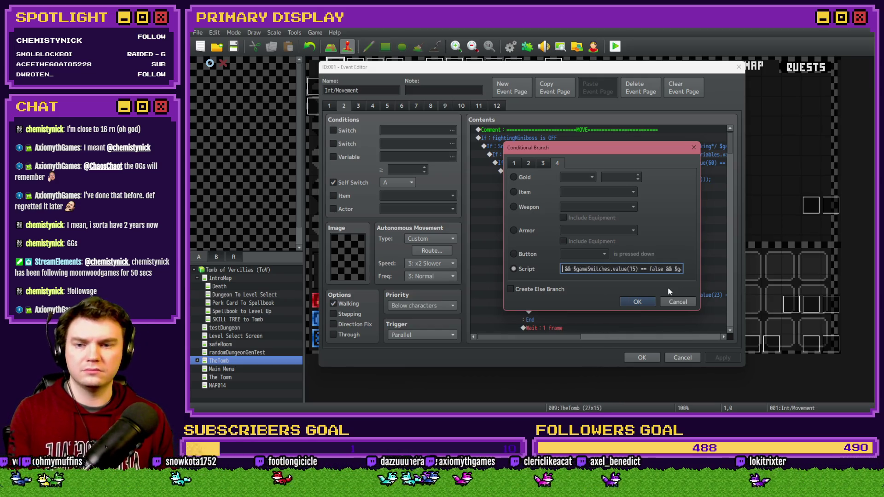
key("Left")
key("Left")
key("Left")
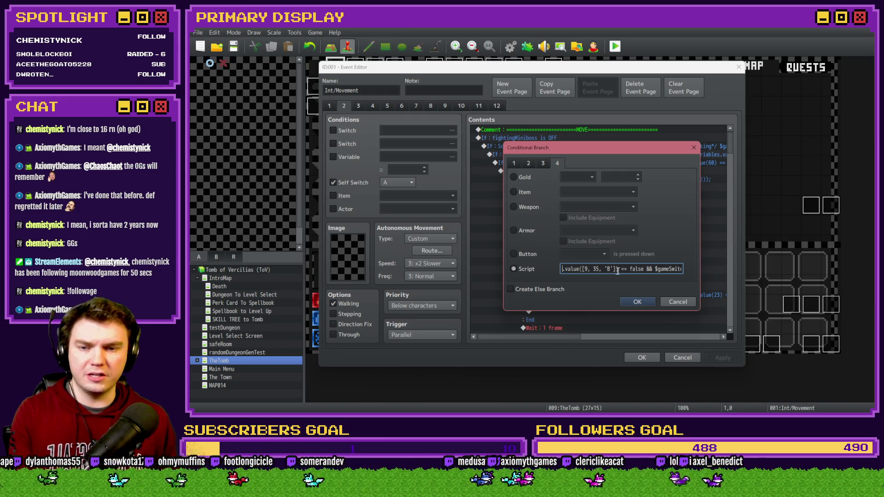
key("Right")
key("Right")
key("Right")
key("BackSpace")
type("A")
key("Right")
key("Right")
key("Right")
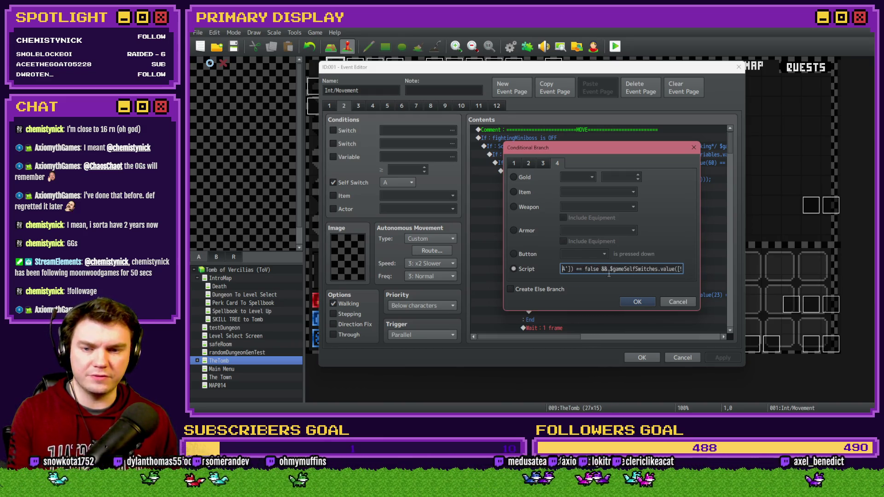
key("Right")
key("Right")
key("Right")
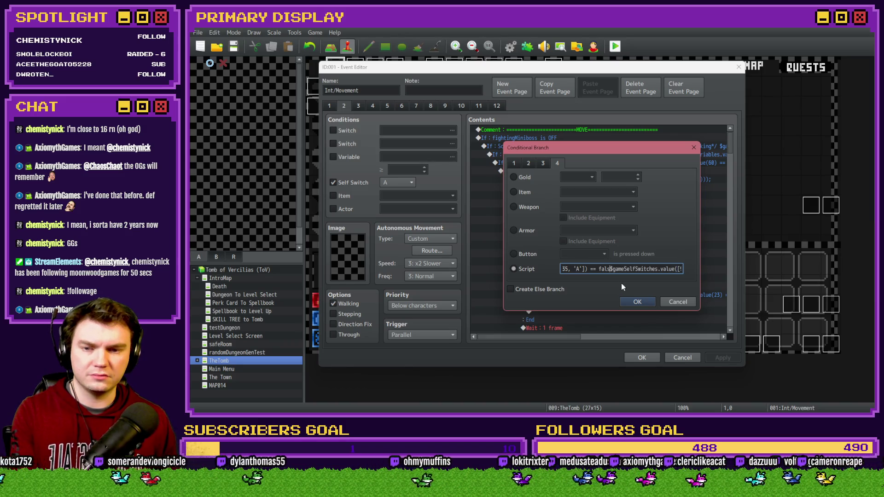
key("Left")
key("Left")
key("Left")
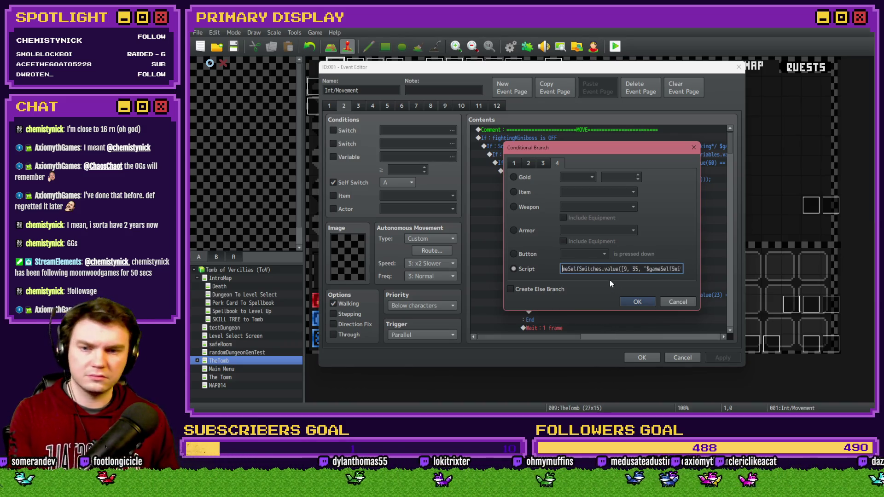
left_click_drag(575, 268, 658, 270)
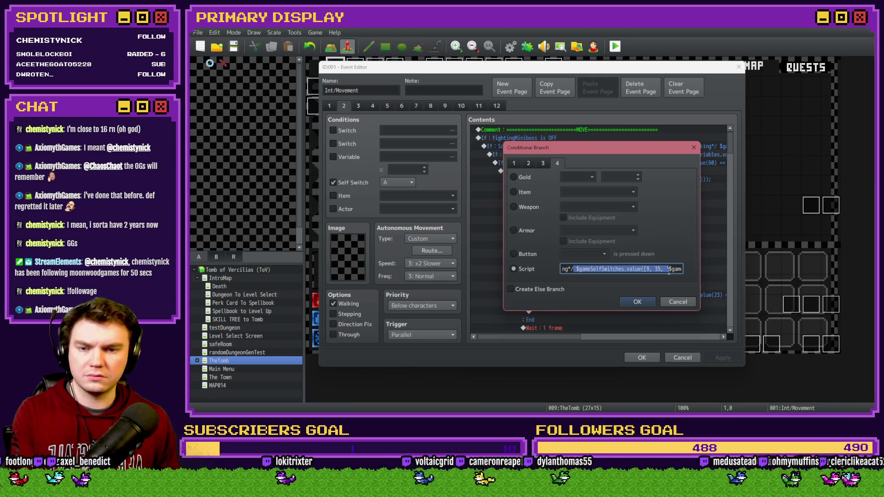
left_click(637, 301)
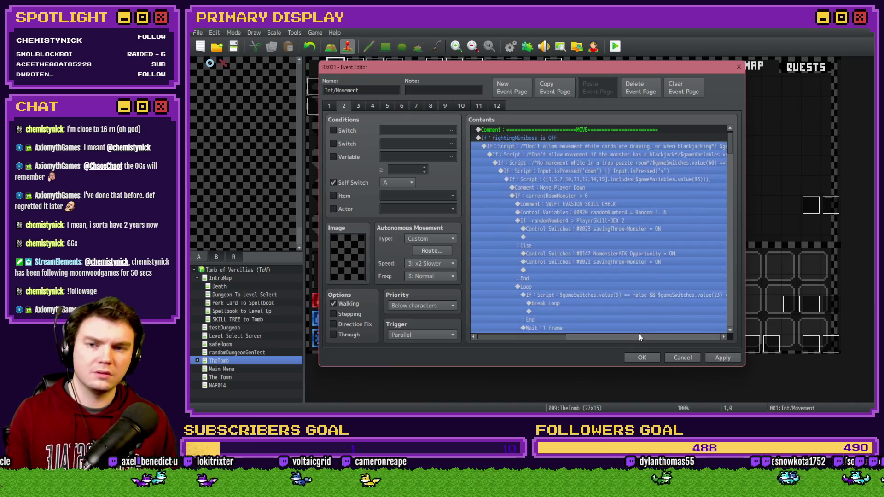
left_click(642, 357)
left_click(615, 47)
left_click(509, 233)
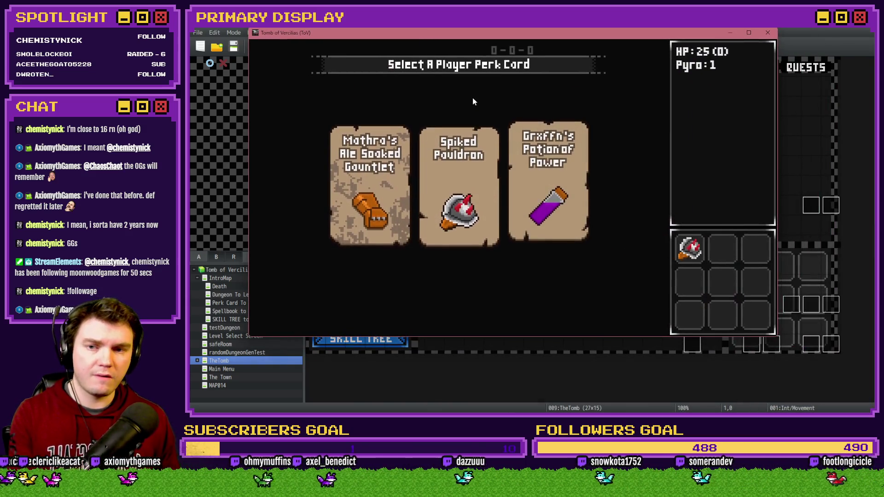
key("Up")
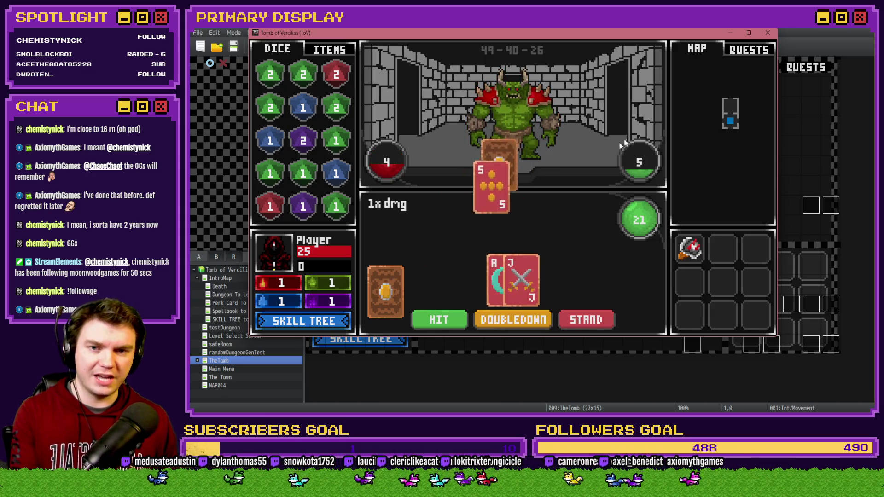
left_click(767, 33)
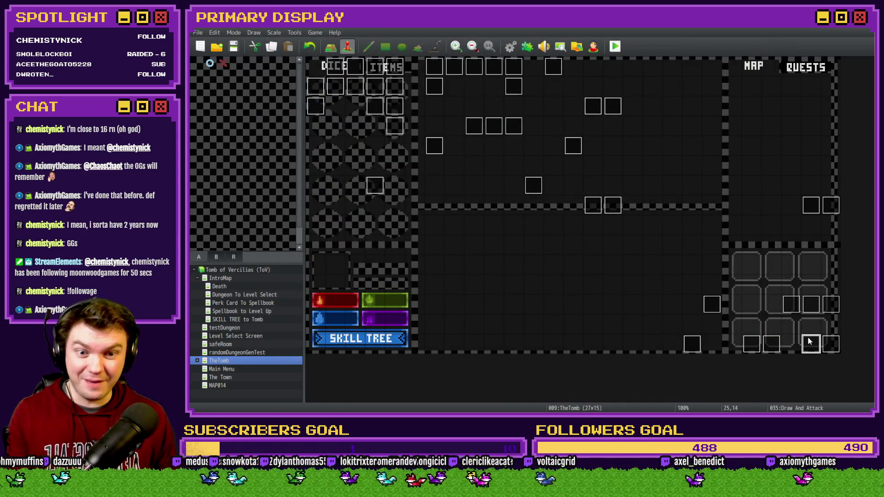
- Move page 2's cardToDraw = Random 1141..1192 line below the cardsDrawn = 1 End, then save and playtest
double_click(810, 342)
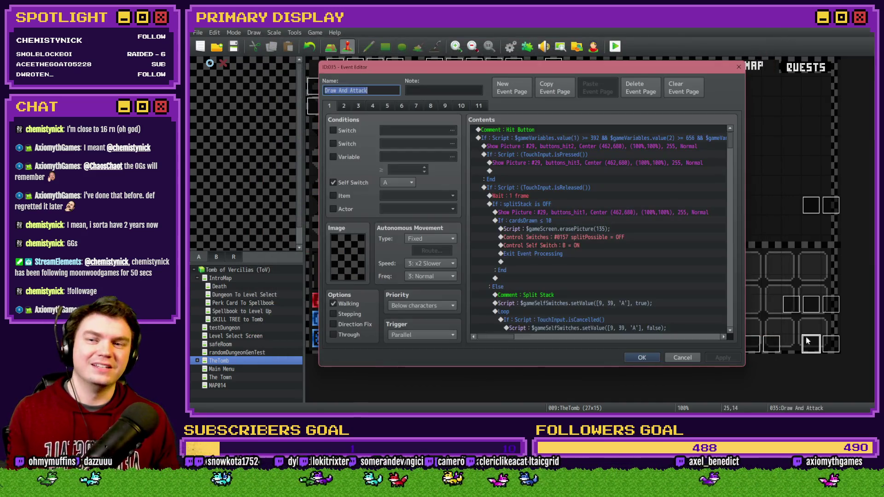
left_click(345, 107)
left_click(585, 230)
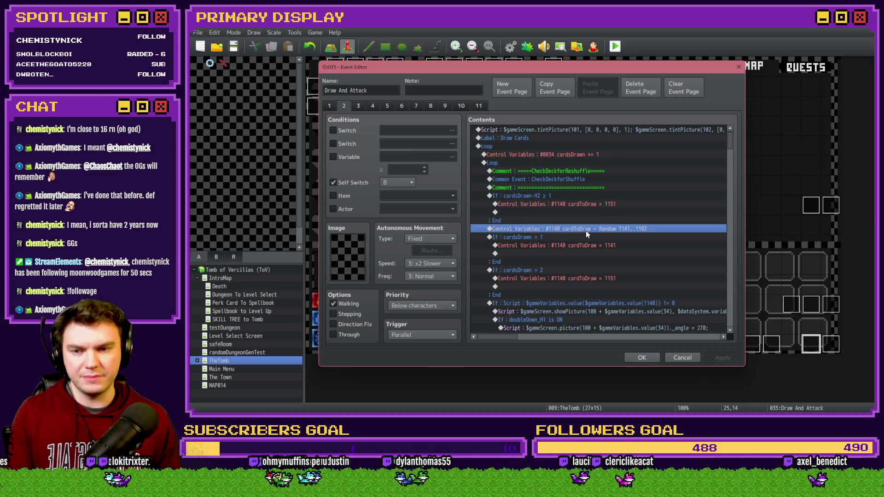
key("ctrl+x")
left_click(545, 256)
key("ctrl+v")
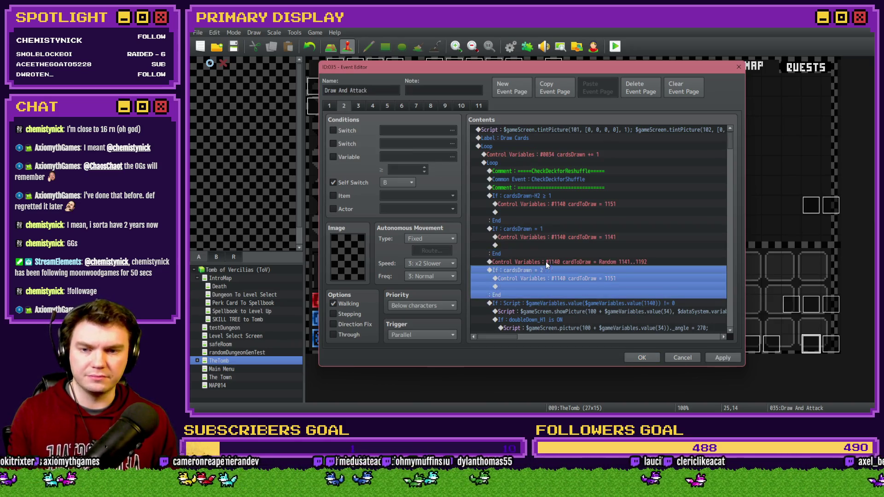
left_click(642, 358)
left_click(614, 51)
left_click(497, 230)
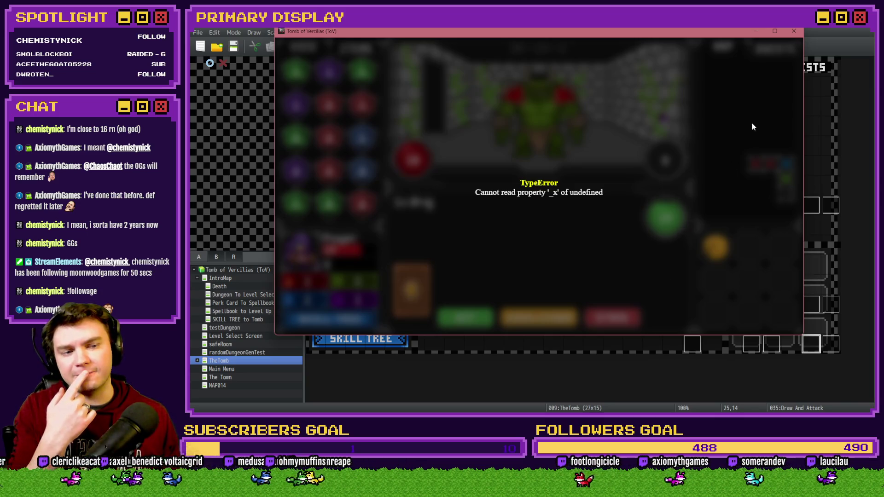
left_click(796, 33)
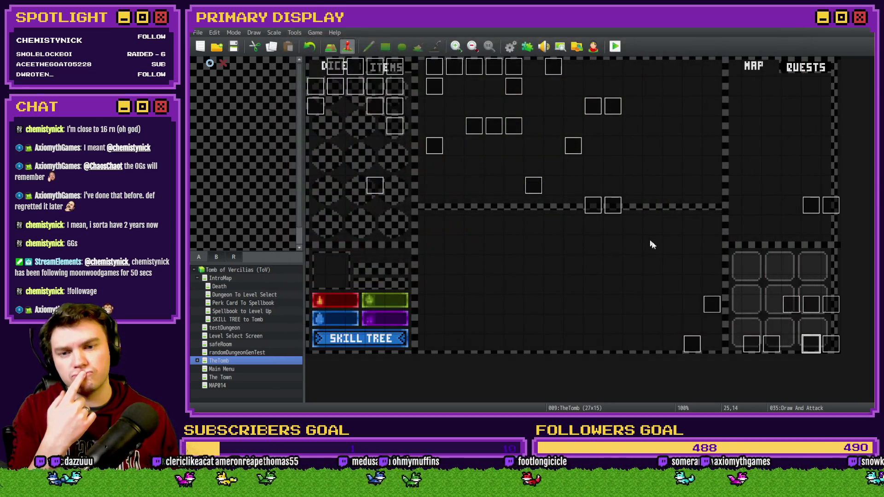
- Reopen Draw And Attack and look over pages 2 through 5, up to playerBust
double_click(811, 346)
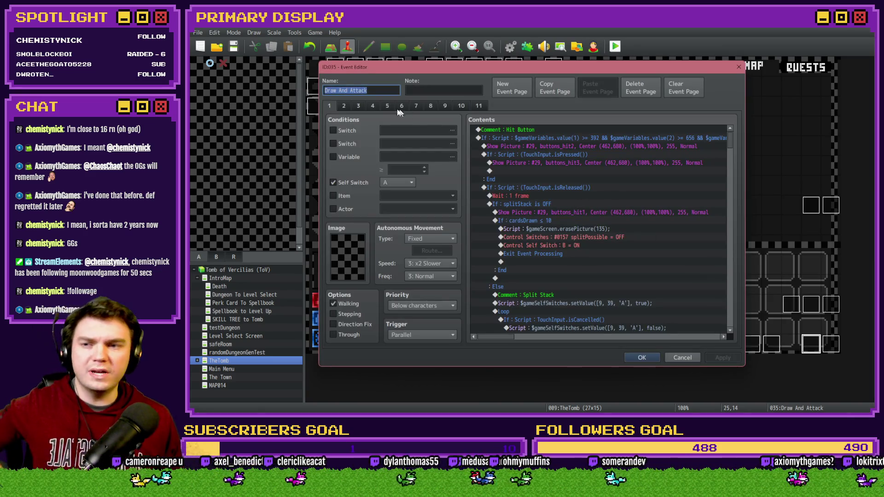
left_click(342, 105)
left_click(359, 106)
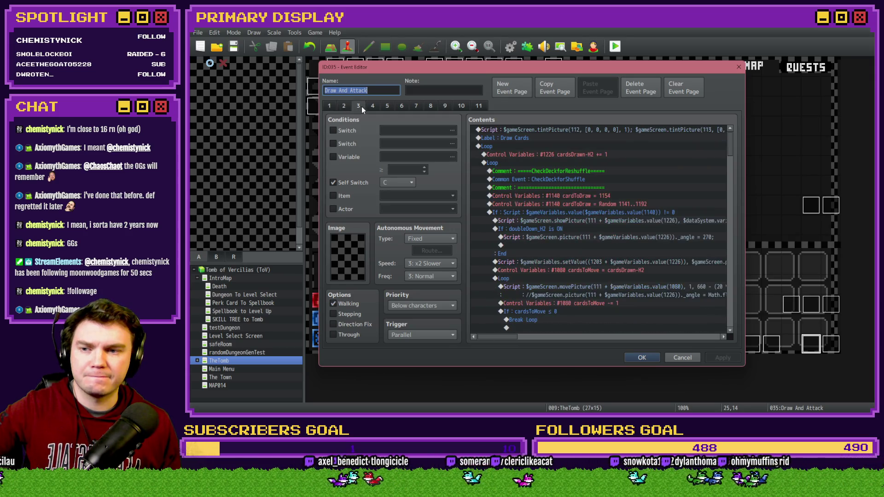
left_click(372, 106)
left_click(388, 105)
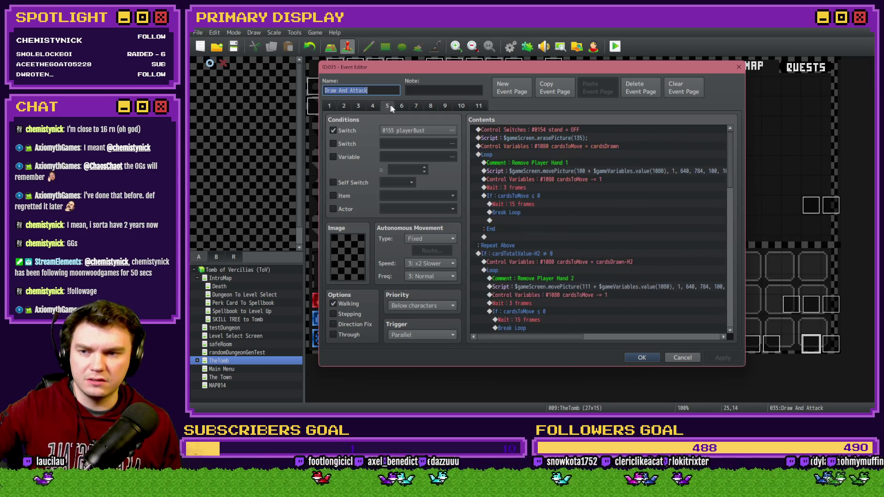
mouse_move(728, 144)
left_mouse_down()
mouse_move(727, 242)
mouse_move(740, 291)
left_mouse_up()
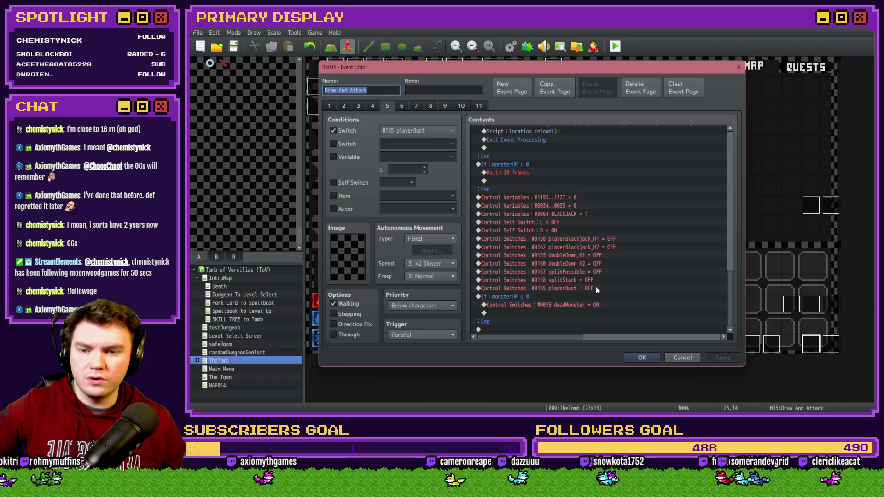
- Look over pages 6 through 11 of Draw And Attack, then close the editor
left_click(400, 107)
left_click(415, 107)
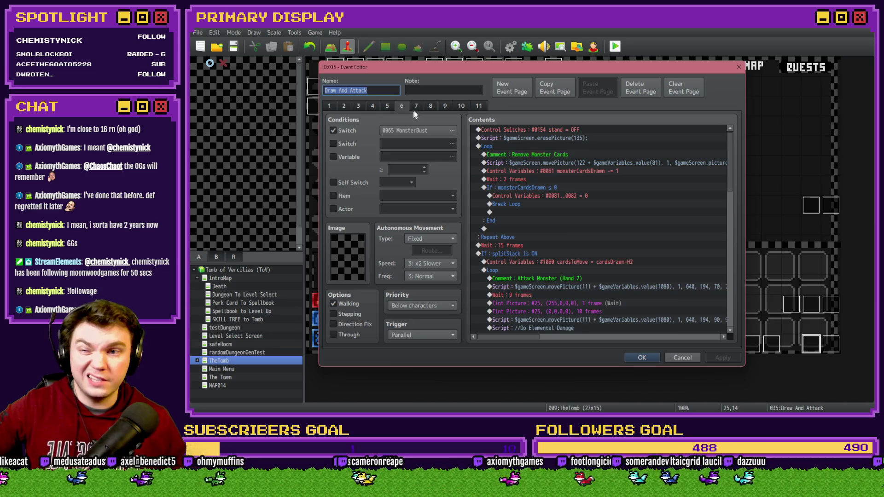
left_click(431, 106)
left_click(450, 106)
left_click(460, 106)
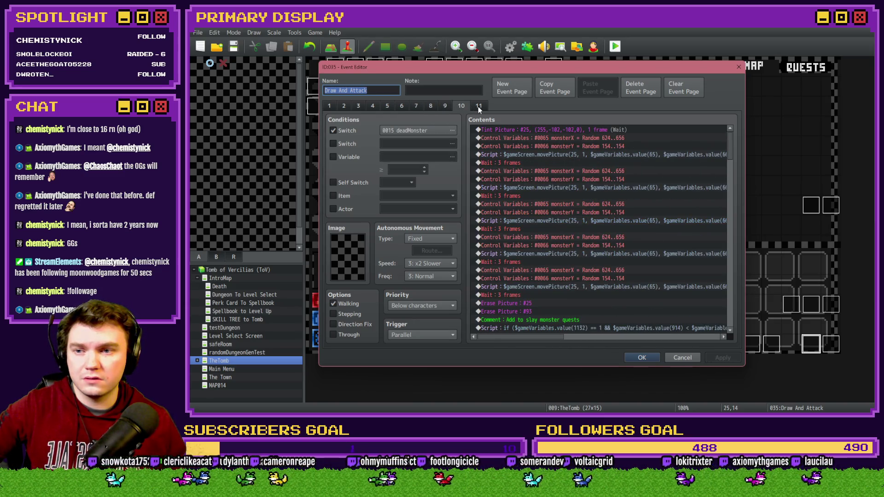
left_click(478, 106)
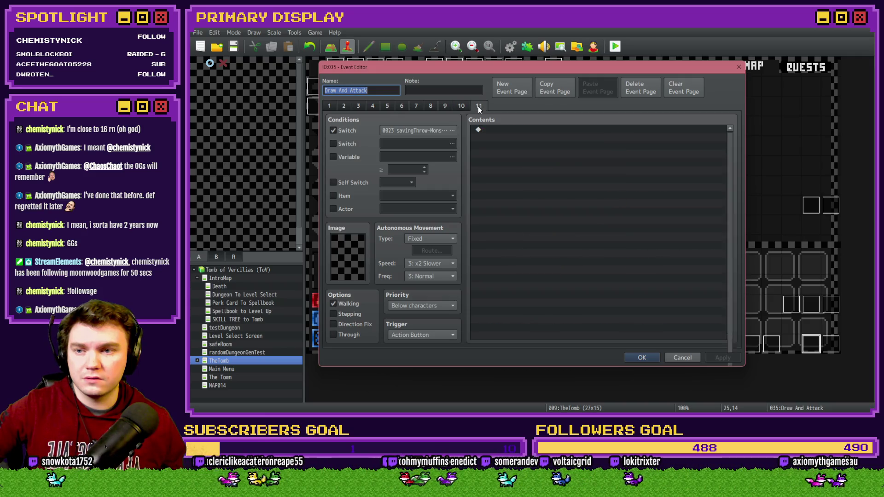
left_click(641, 357)
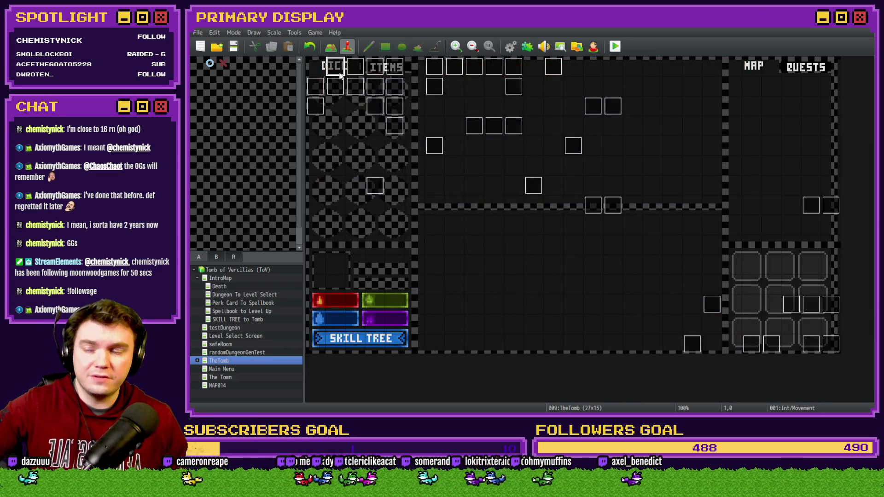
- In Int/Movement page 2's branch script, change the final switch 154 check to switch 155
double_click(339, 75)
left_click(343, 109)
double_click(549, 146)
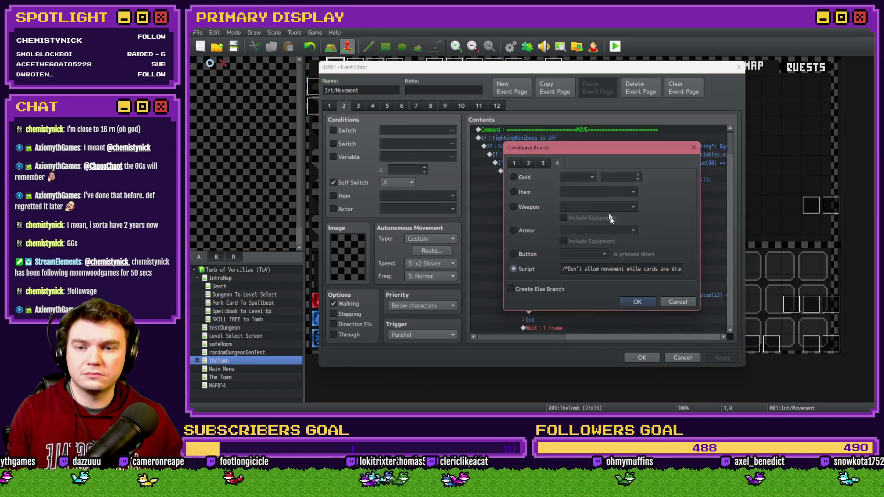
left_click(627, 268)
key("End")
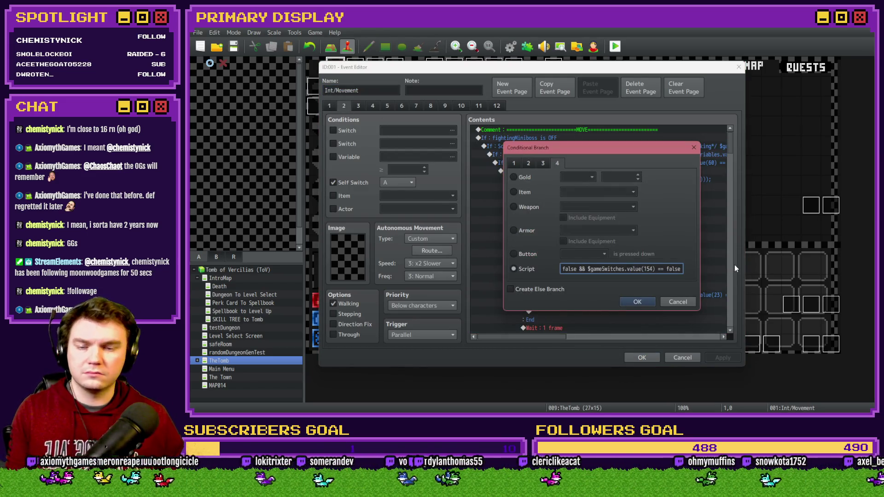
key("shift+Left")
key("shift+Left")
key("shift+Left")
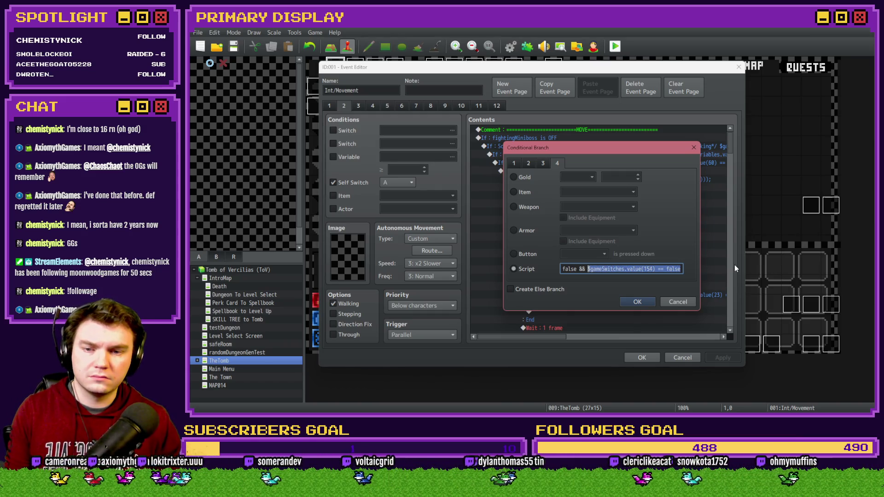
key("End")
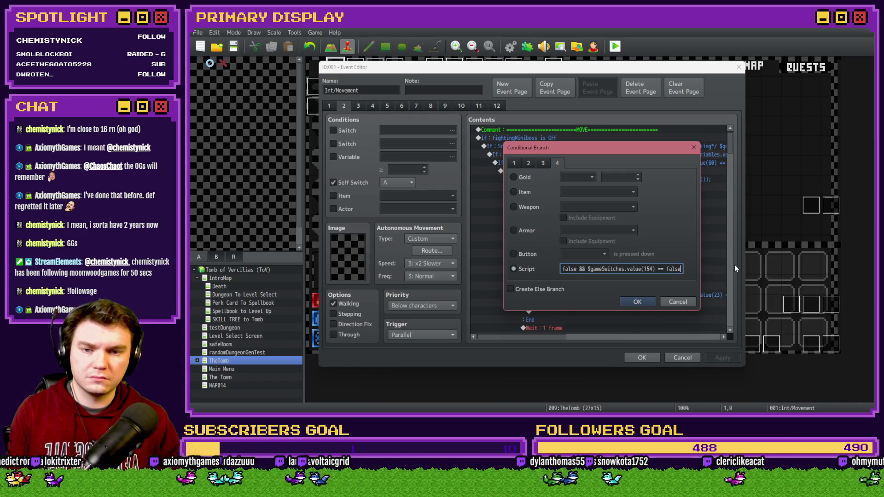
key("Left")
key("Left")
key("Left")
key("BackSpace")
type("5")
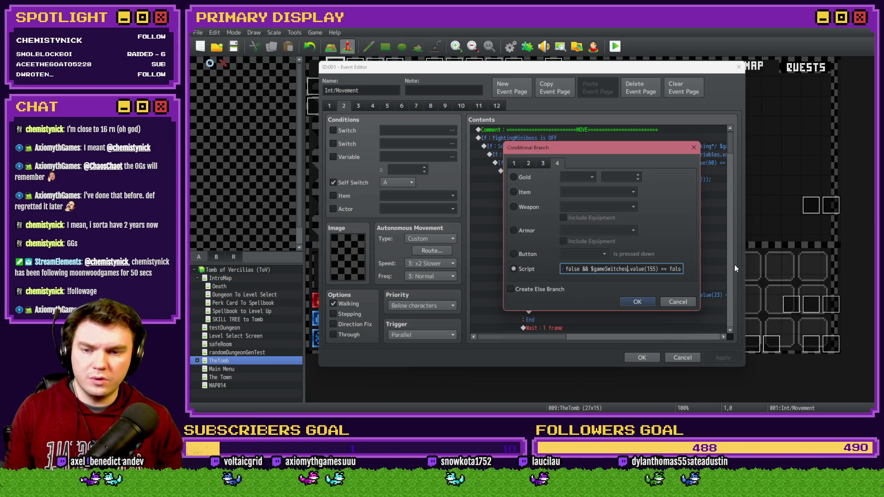
- Check the earlier switch checks, confirm the branch and event, save the project, and playtest
key("Left")
key("Left")
key("Left")
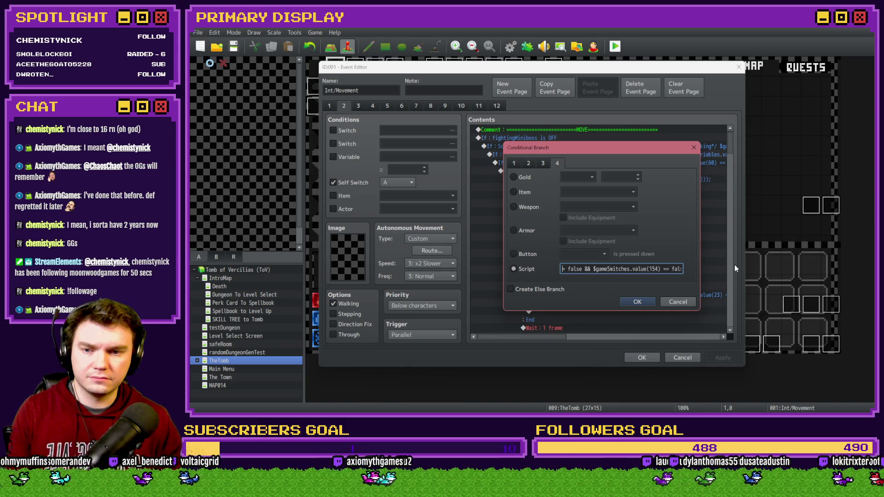
key("Left")
key("Left")
key("Left")
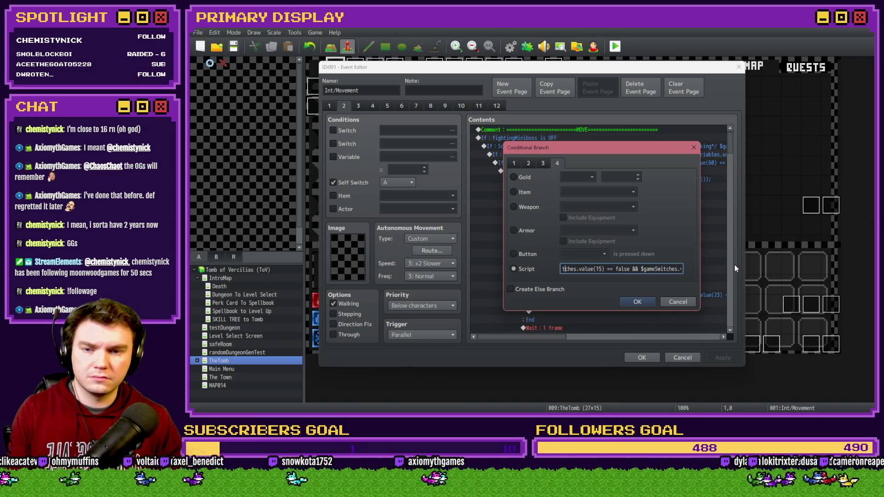
key("End")
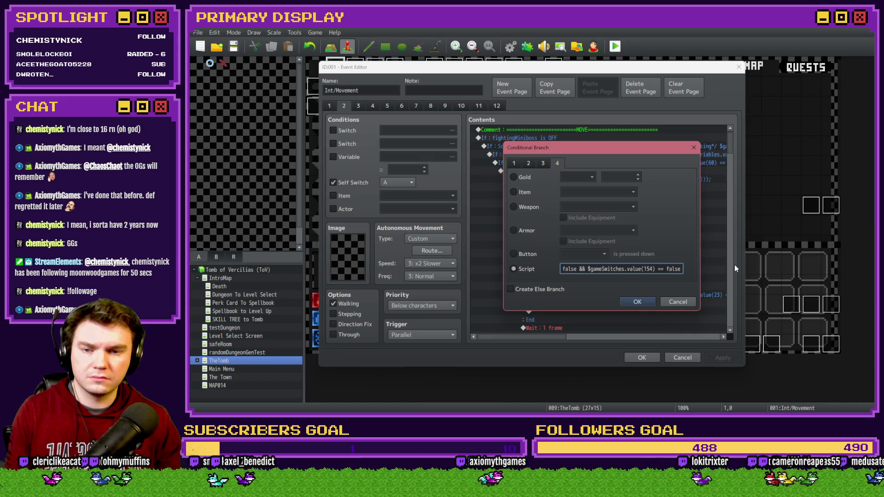
key("Left")
key("Left")
key("Left")
key("Right")
key("Right")
key("Right")
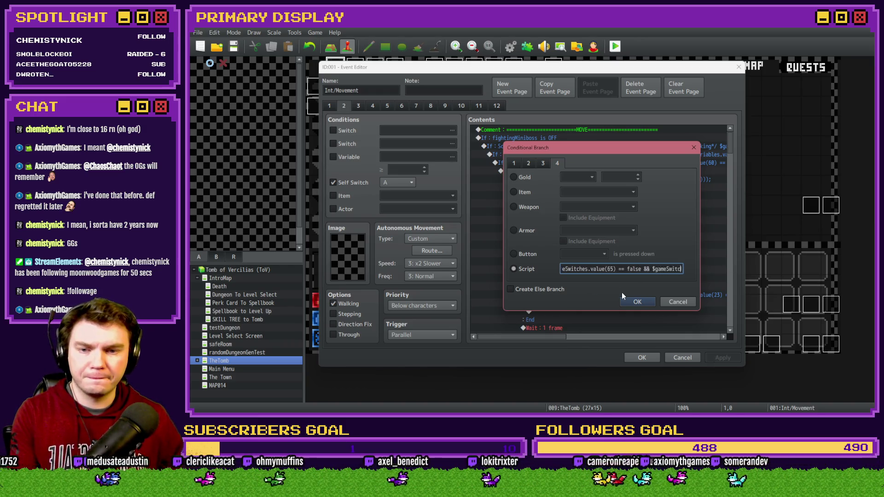
left_click(637, 301)
left_click(642, 357)
left_click(234, 47)
left_click(615, 47)
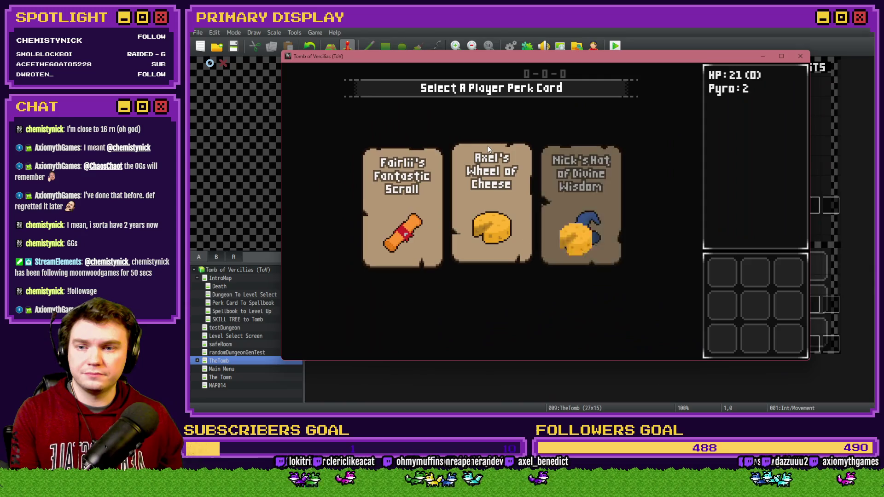
- Pick a perk card, enter the dungeon, and play the first card battle by standing
left_click(489, 149)
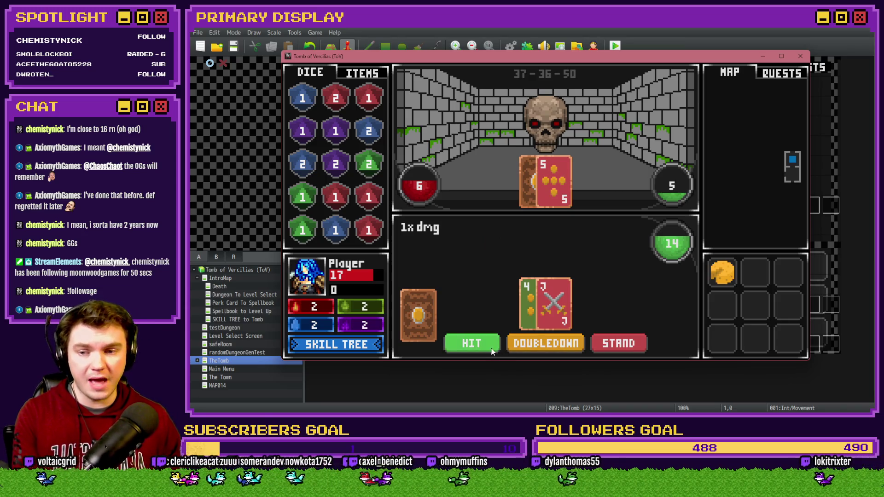
left_click(631, 346)
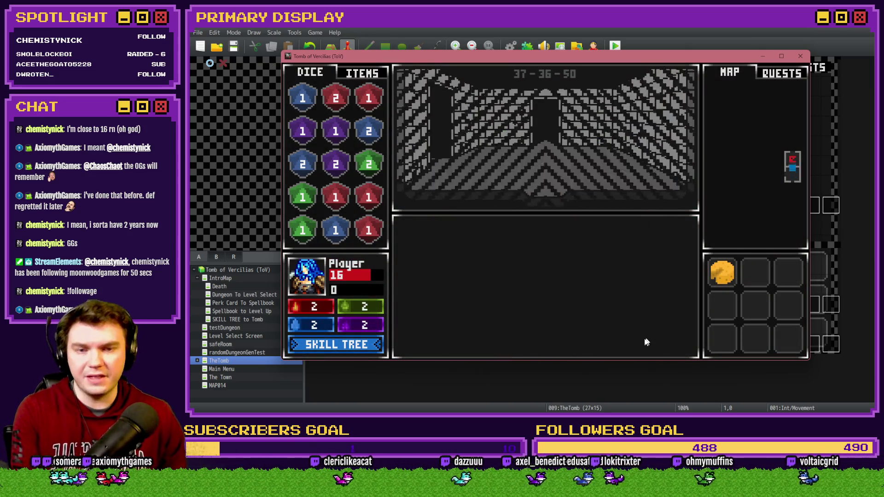
left_click(632, 344)
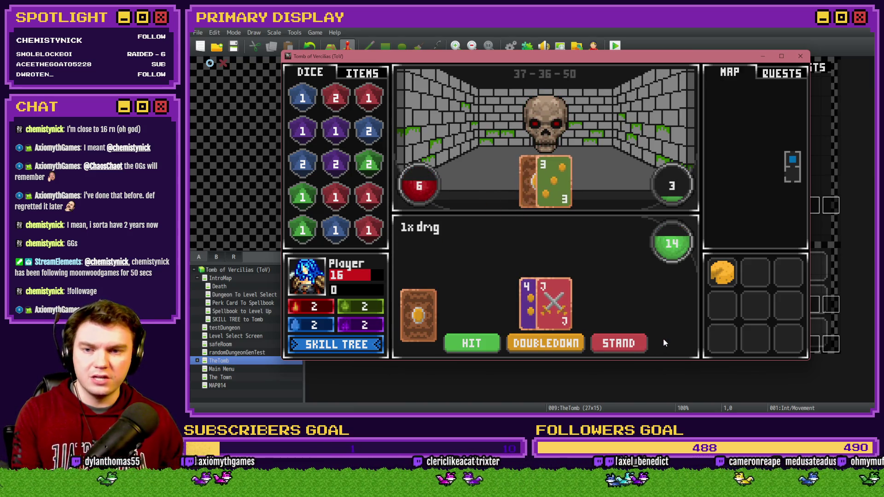
left_click(630, 347)
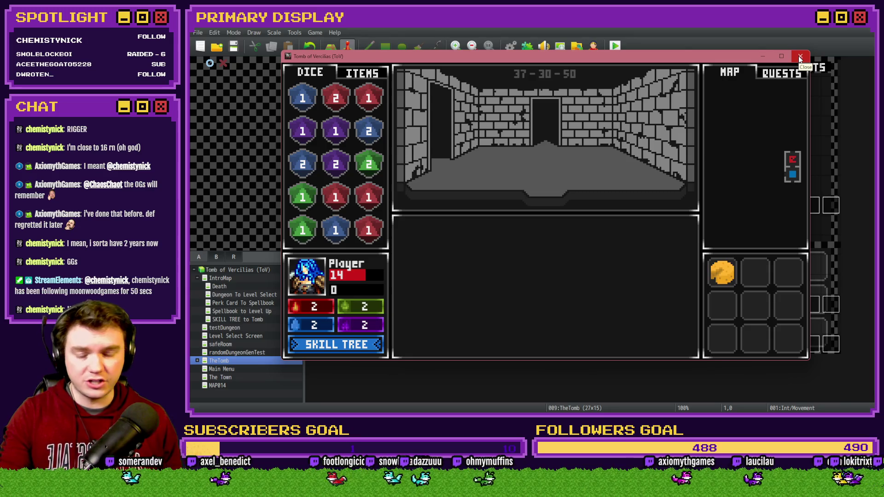
- Walk forward to the next skull encounter, stand, and bet on evens for the dice roll
key("Up")
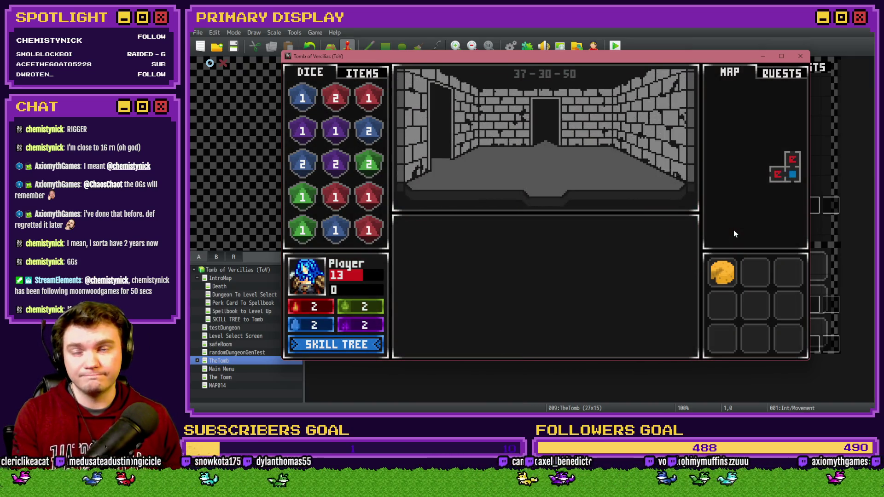
key("Up")
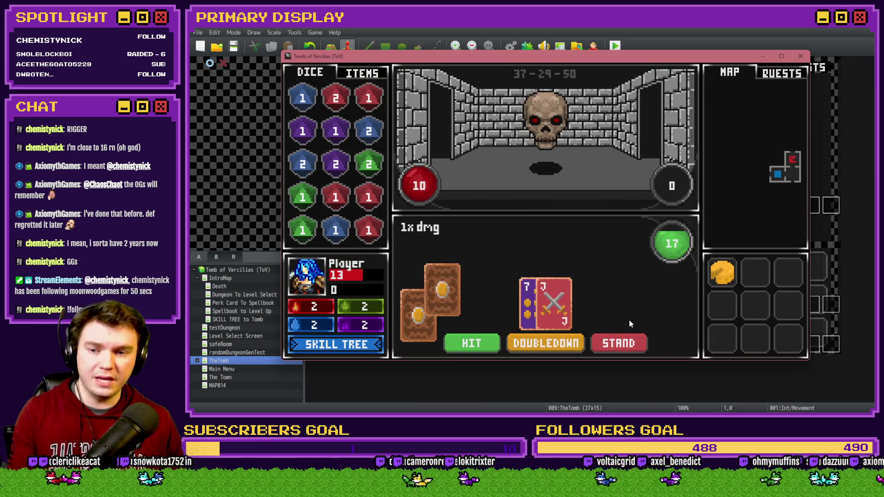
left_click(618, 344)
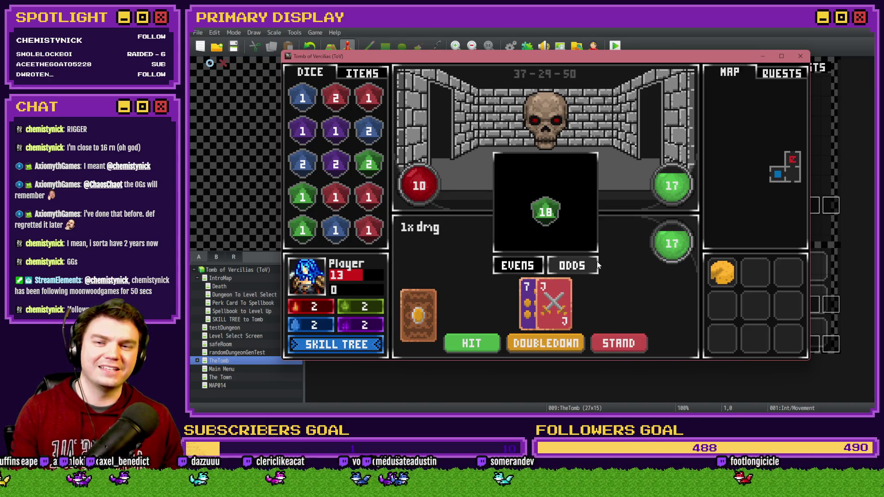
left_click(534, 266)
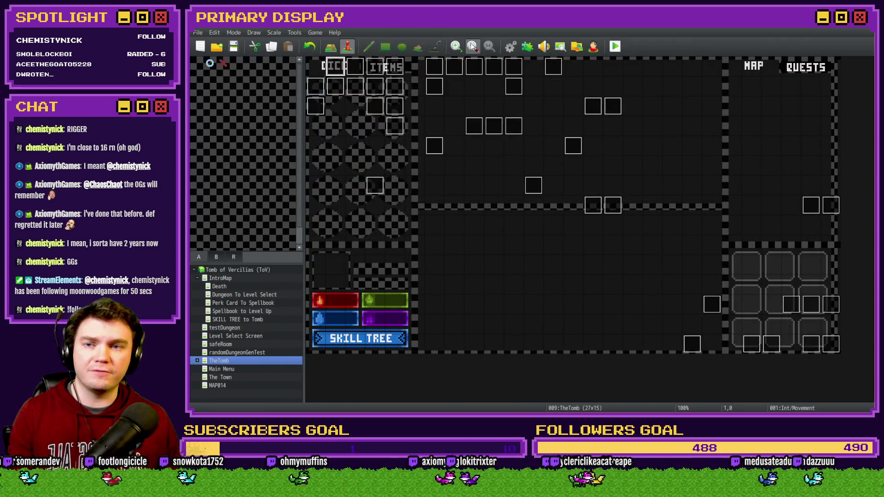
- Playtest to the perk card screen, close the game, and open the Database on Common Events
left_click(613, 50)
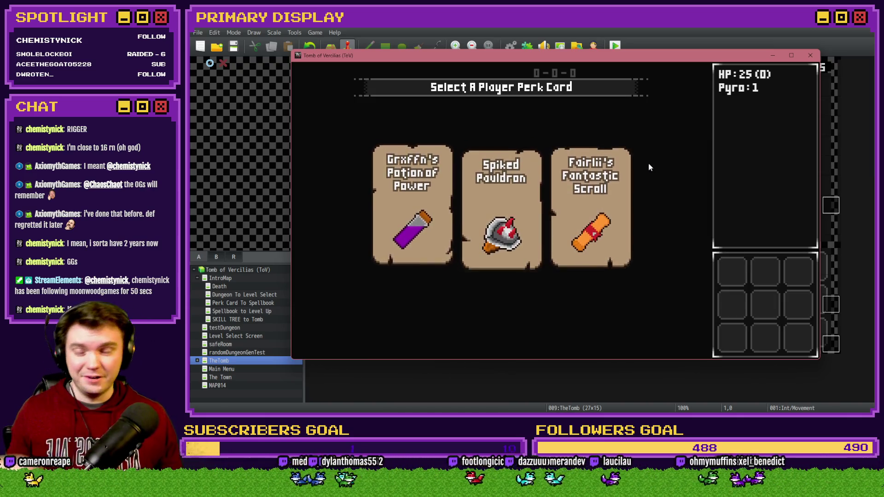
left_click(813, 57)
left_click(510, 46)
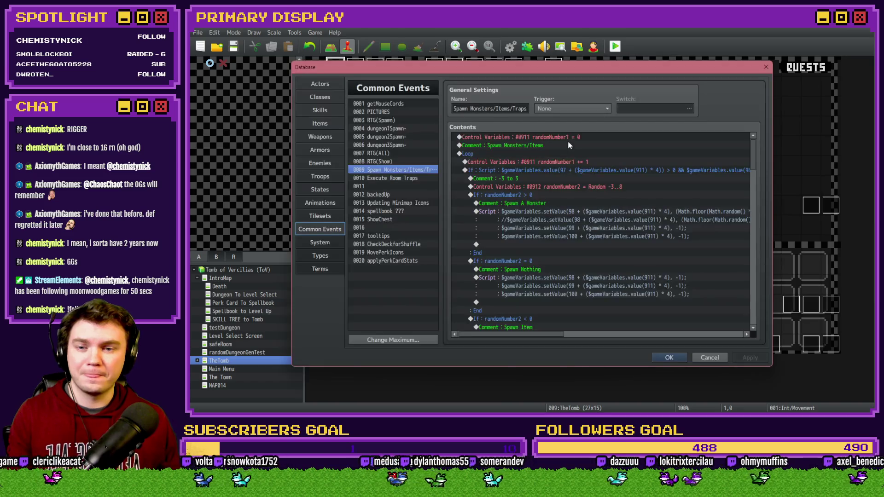
- Show common event 0017 tooltips and scroll to perk descriptions like Spiked Pauldron
left_click(402, 239)
scroll(523, 268, "down", 10)
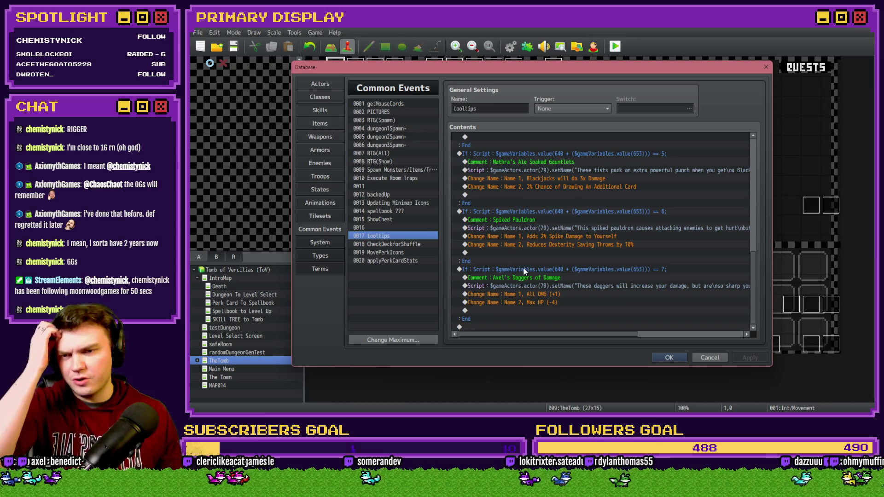